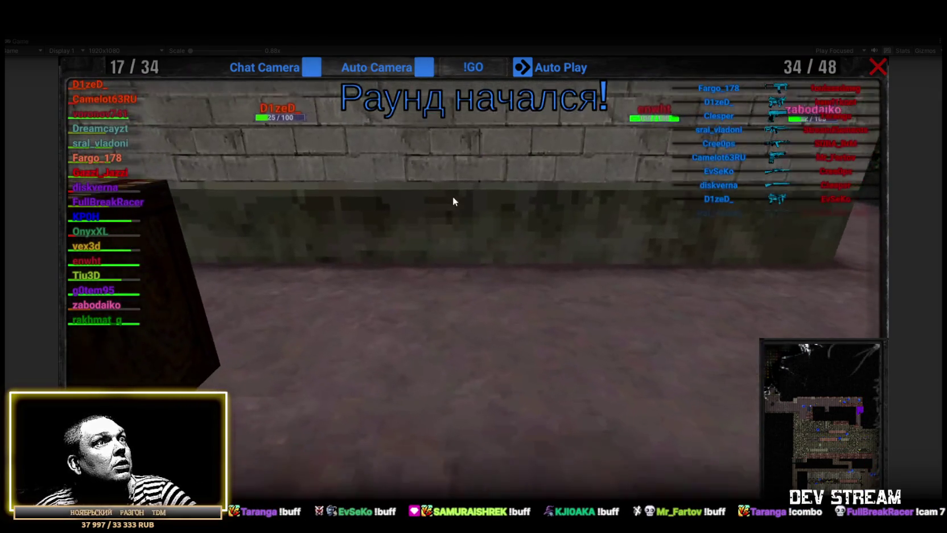
- Follow listed players with the spectator camera, with Auto Camera and Chat Camera turned off
{"action": "left_click", "coordinate": [111, 200]}
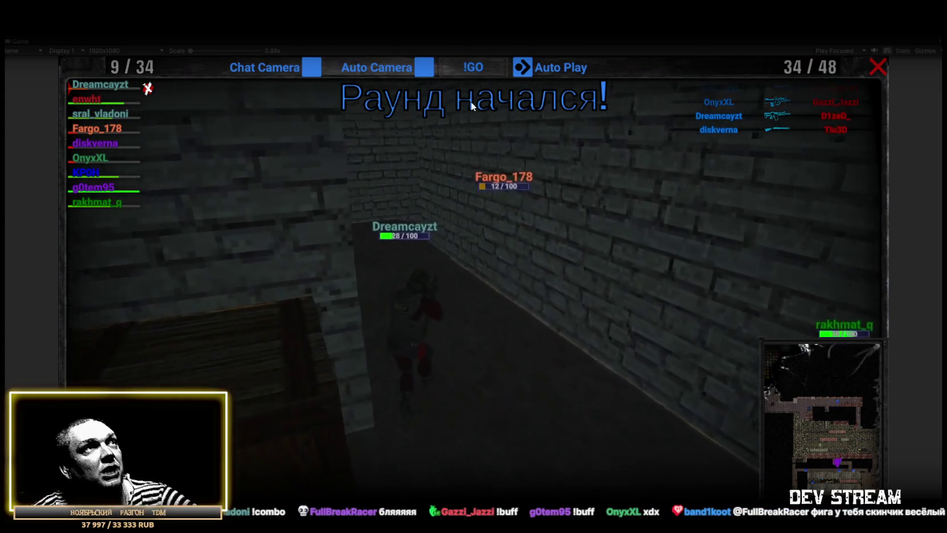
{"action": "left_click", "coordinate": [424, 67]}
{"action": "left_click", "coordinate": [311, 67]}
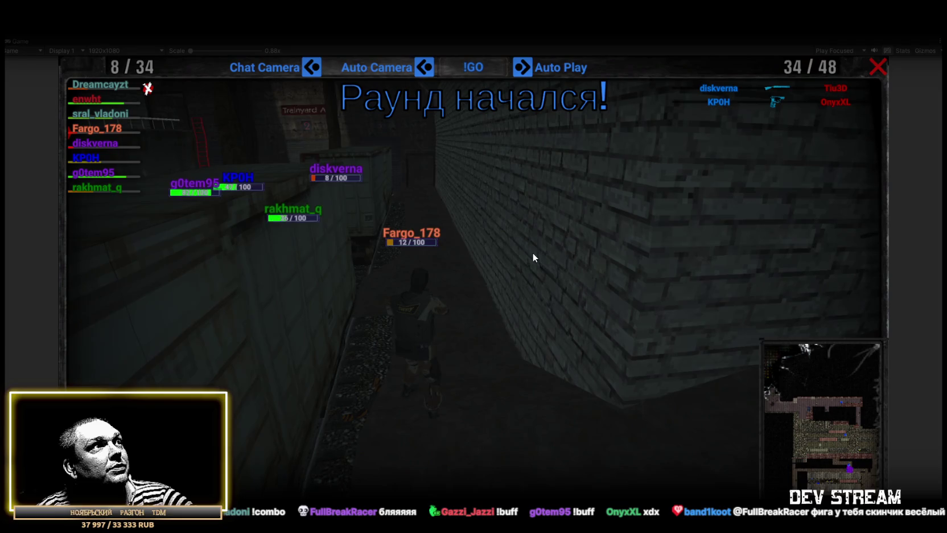
{"action": "left_click", "coordinate": [85, 158]}
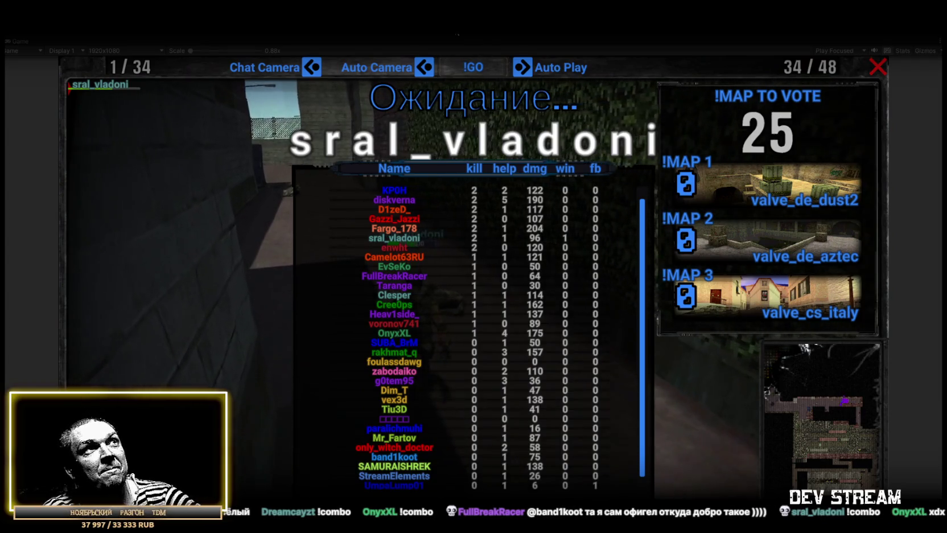
- Stop play mode to return to the editor
{"action": "left_click", "coordinate": [460, 45]}
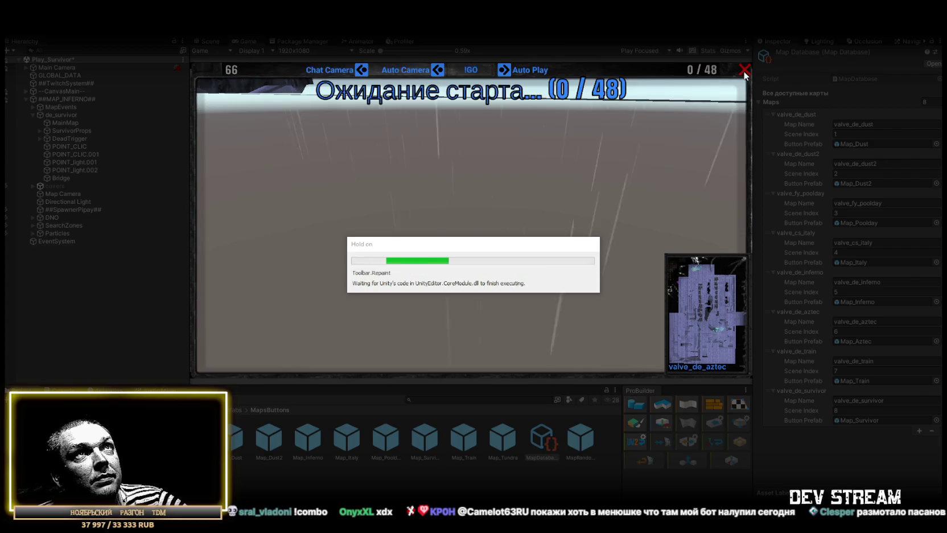
- Run the game from Play_0_Menu and look up a pasted player name's stats profile
{"action": "left_click", "coordinate": [743, 71]}
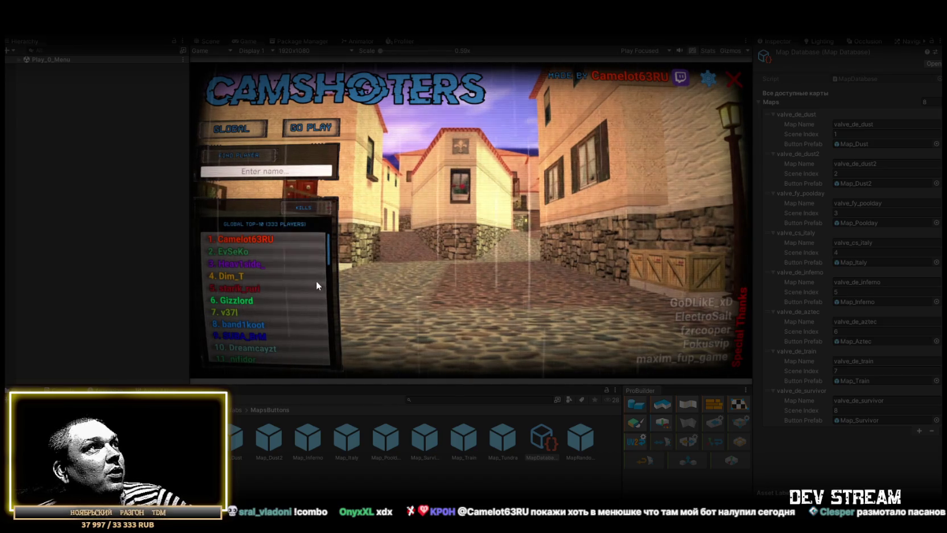
{"action": "left_click", "coordinate": [286, 175]}
{"action": "key", "text": "ctrl+v"}
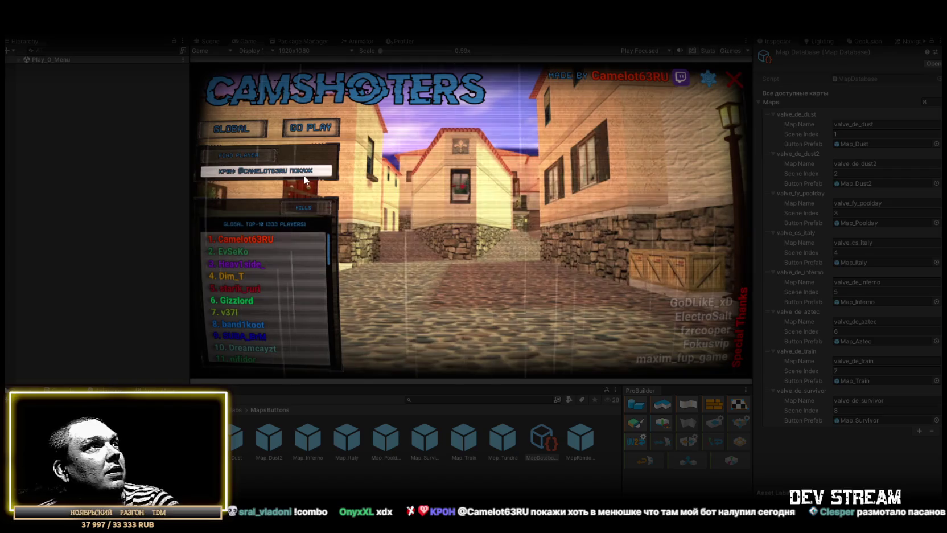
{"action": "key", "text": "BackSpace"}
{"action": "key", "text": "BackSpace"}
{"action": "key", "text": "BackSpace"}
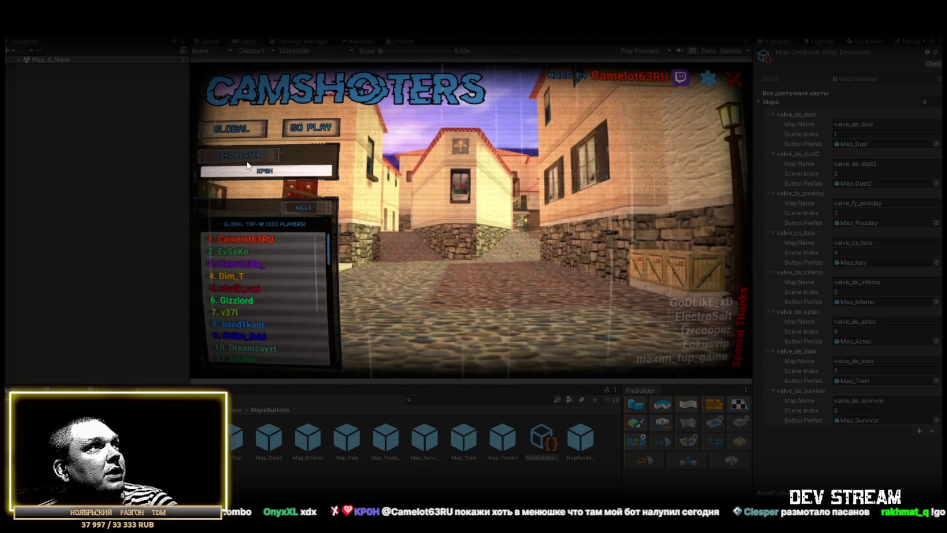
{"action": "left_click", "coordinate": [235, 128]}
{"action": "double_click", "coordinate": [250, 42]}
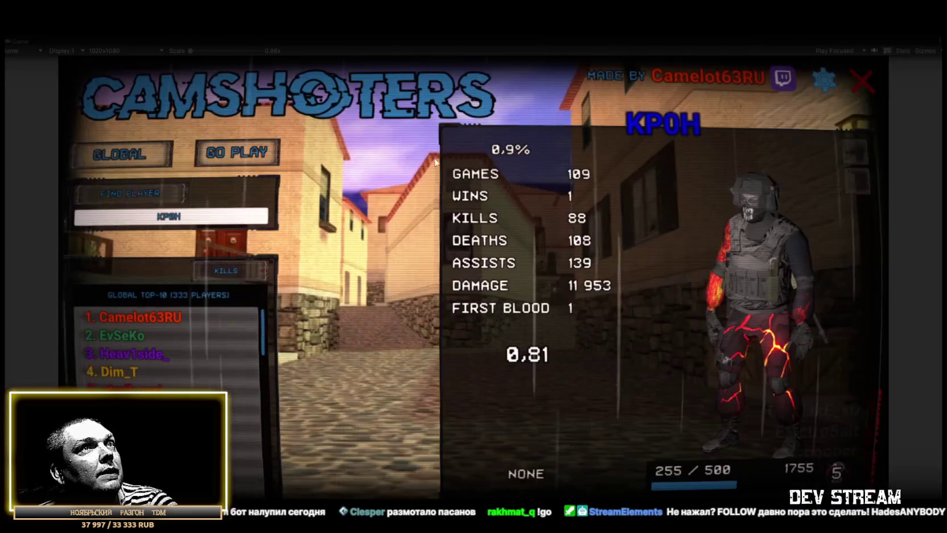
- Switch the leaderboard to TOURNAMENT and open the top tournament player's profile
{"action": "left_click", "coordinate": [114, 154]}
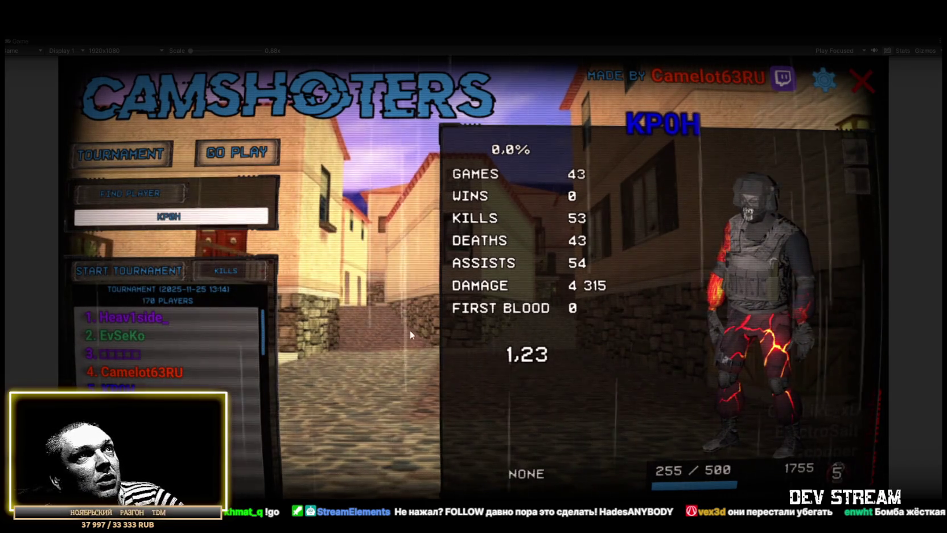
{"action": "left_click", "coordinate": [131, 318]}
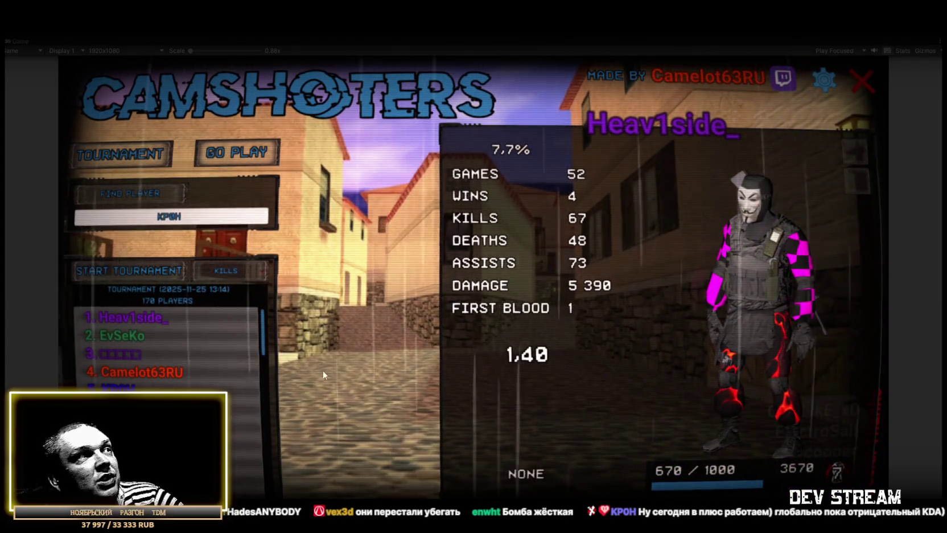
- Browse the first through sixth global leaderboard players' profiles
{"action": "left_click", "coordinate": [109, 150]}
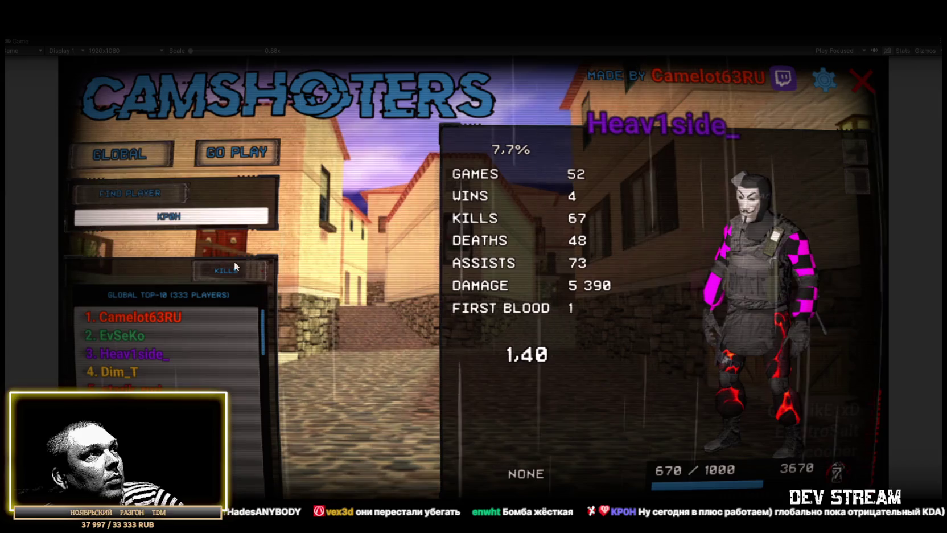
{"action": "left_click", "coordinate": [145, 319]}
{"action": "left_click", "coordinate": [122, 338]}
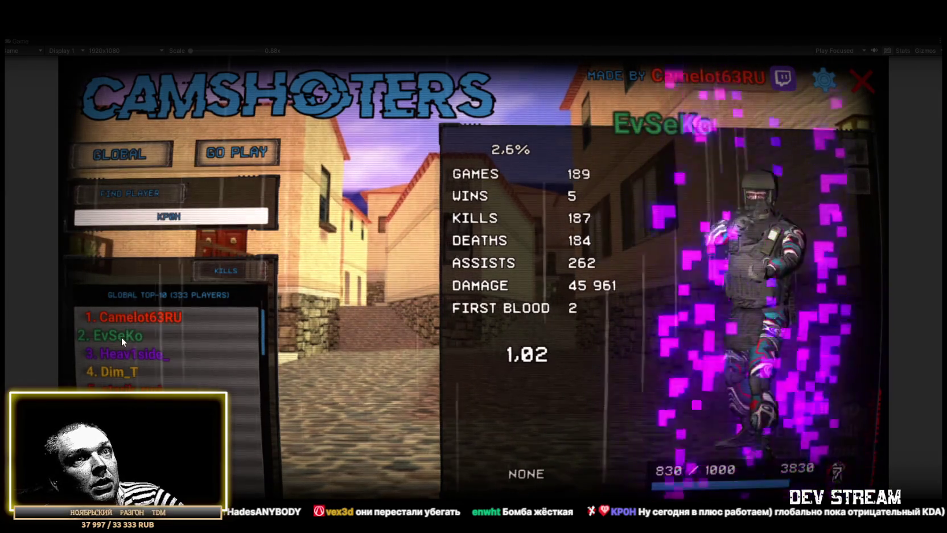
{"action": "left_click", "coordinate": [130, 320]}
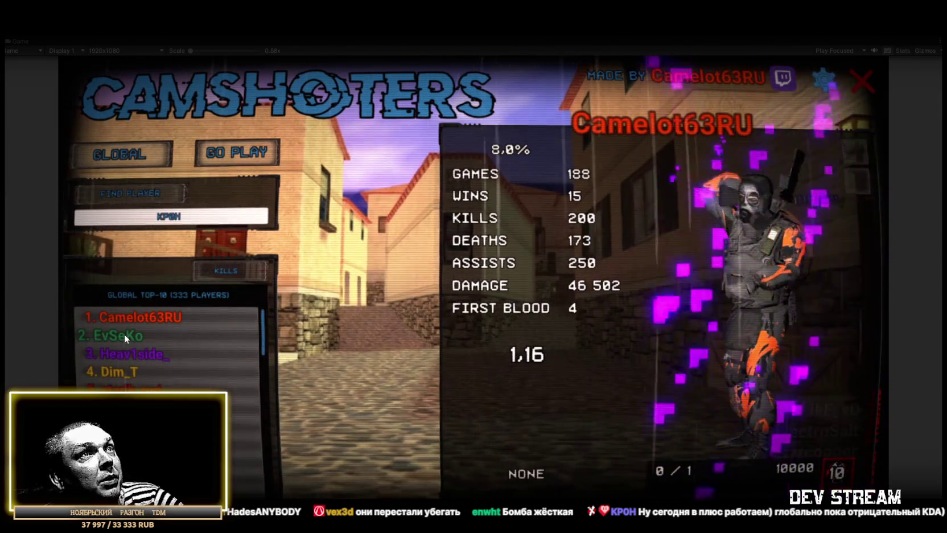
{"action": "left_click", "coordinate": [124, 333]}
{"action": "left_click", "coordinate": [122, 318]}
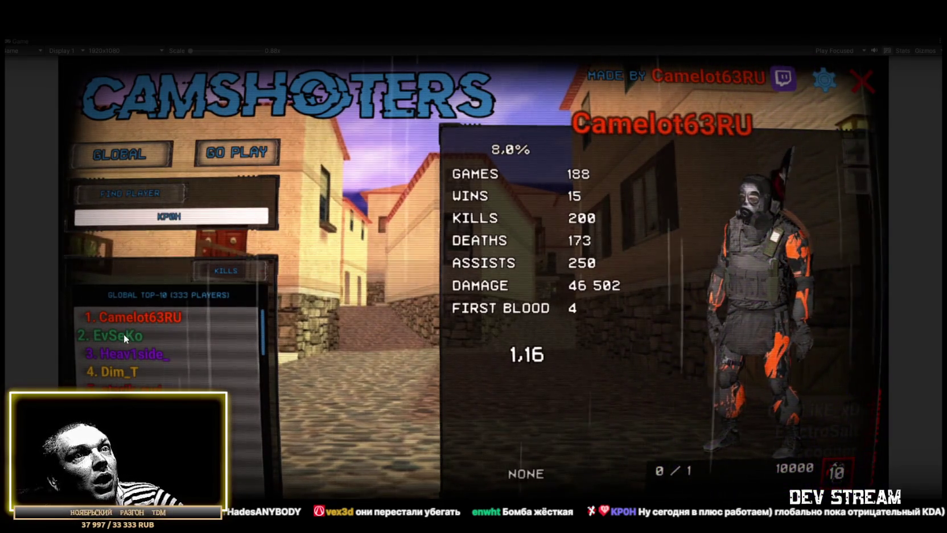
{"action": "left_click", "coordinate": [123, 334]}
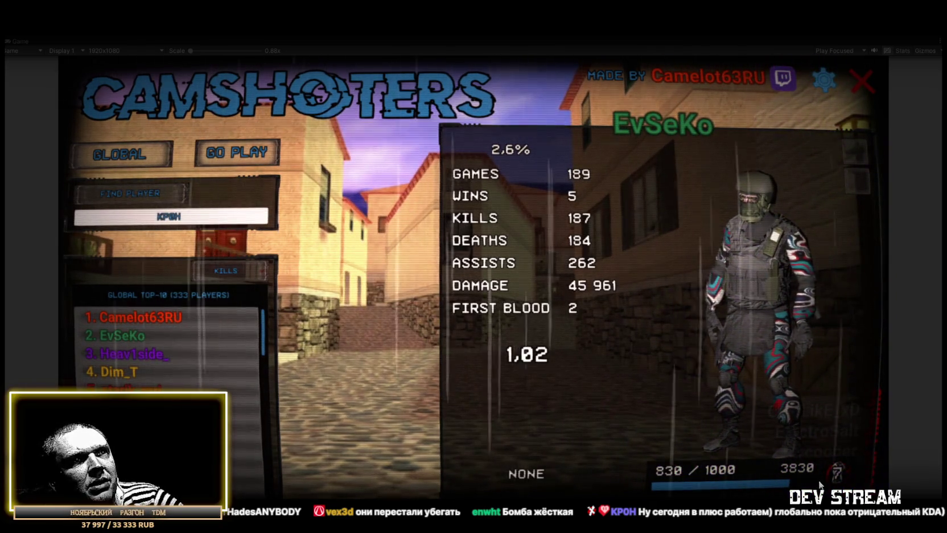
{"action": "left_click", "coordinate": [111, 370]}
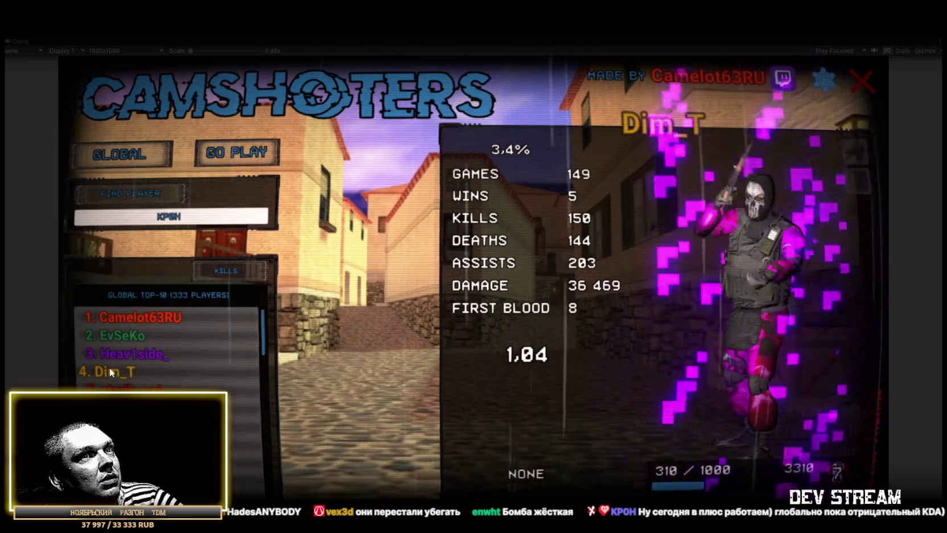
{"action": "left_click", "coordinate": [114, 393]}
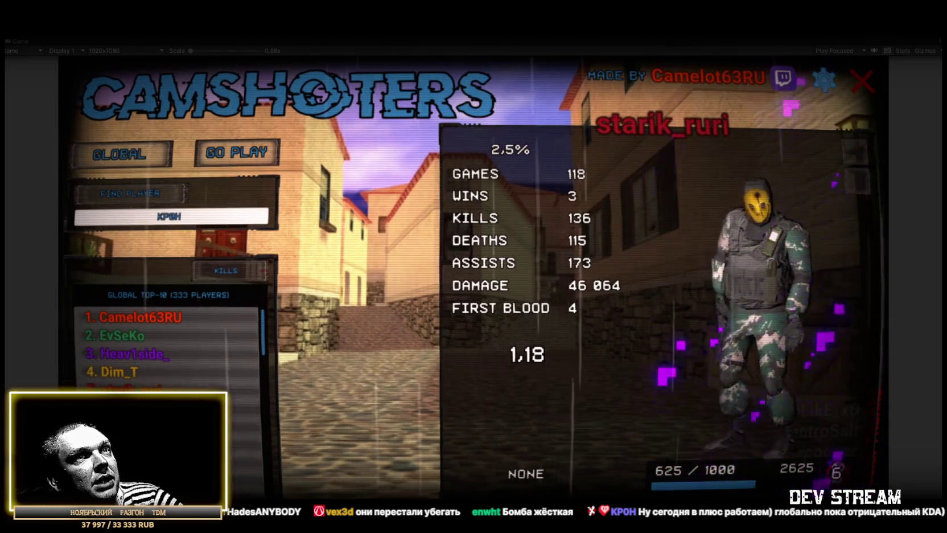
{"action": "left_click", "coordinate": [114, 410]}
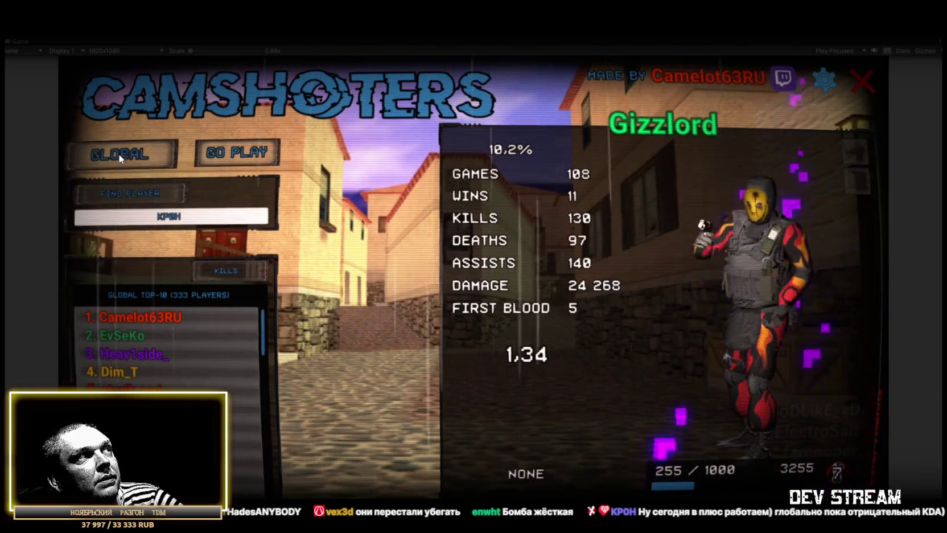
- Switch to TOURNAMENT and view the second through sixth tournament players' profiles
{"action": "left_click", "coordinate": [116, 152]}
{"action": "left_click", "coordinate": [124, 337]}
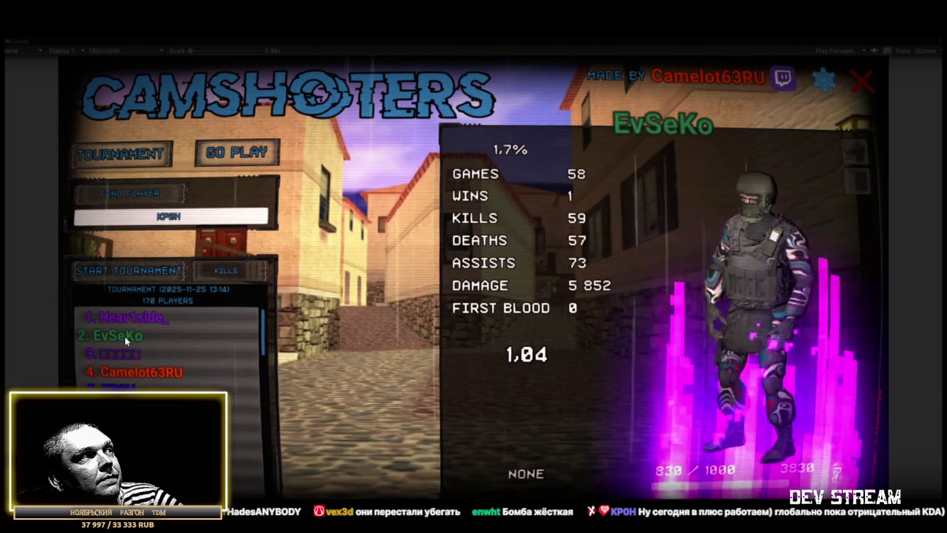
{"action": "left_click", "coordinate": [126, 359]}
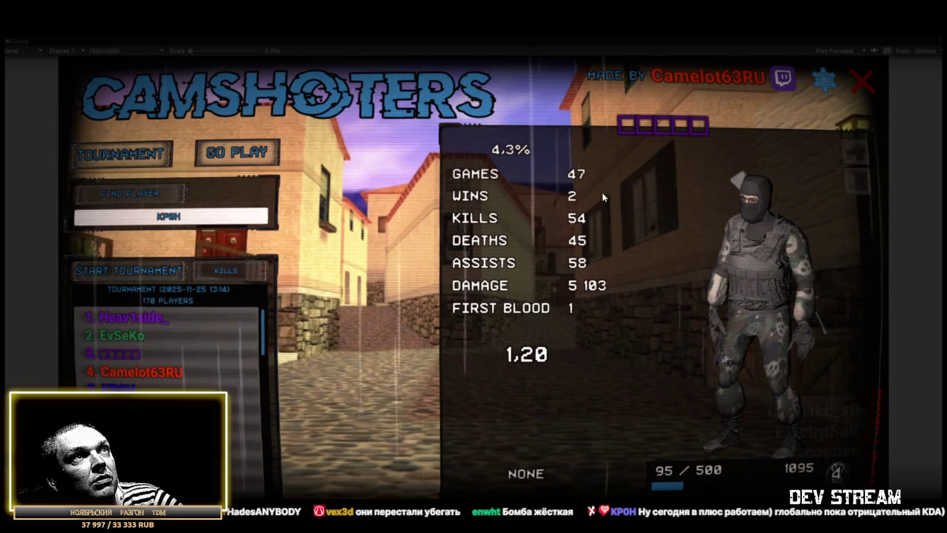
{"action": "left_click", "coordinate": [145, 373]}
{"action": "left_click", "coordinate": [115, 389]}
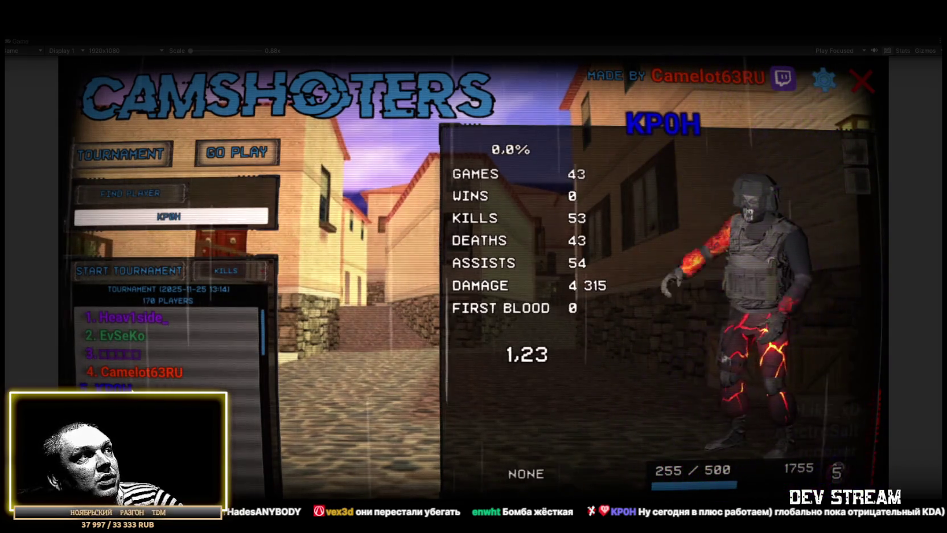
{"action": "left_click", "coordinate": [115, 407]}
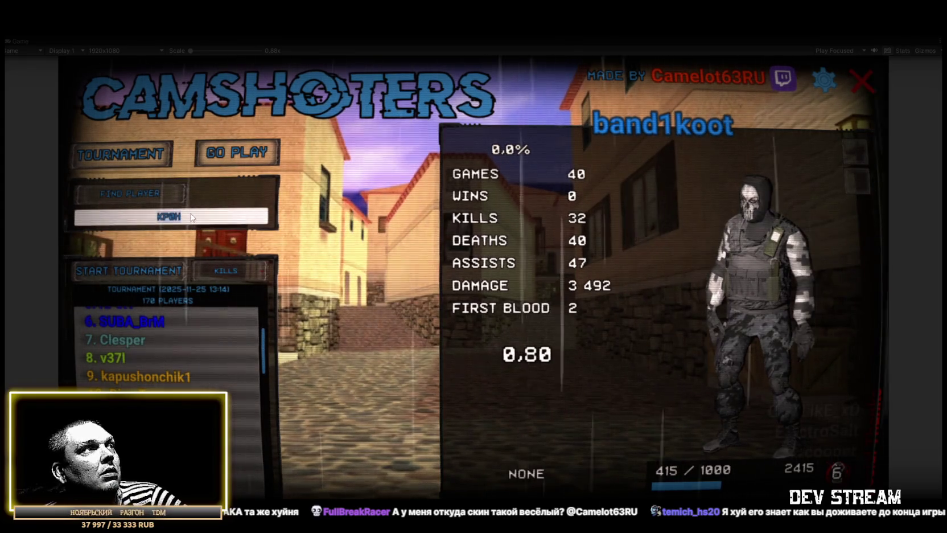
- Look up a typed player name and rotate the character model to a side view
{"action": "type", "text": "FullBreakRacer"}
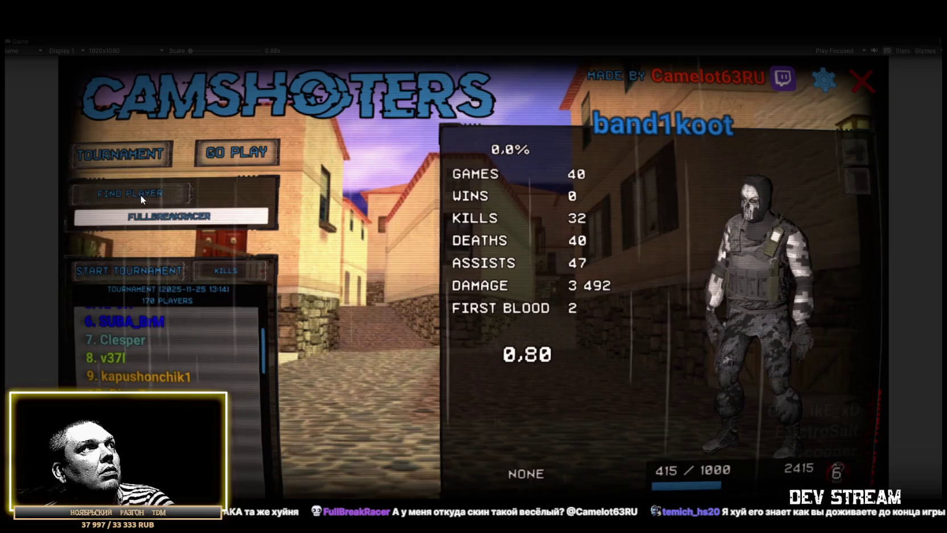
{"action": "left_click", "coordinate": [140, 195]}
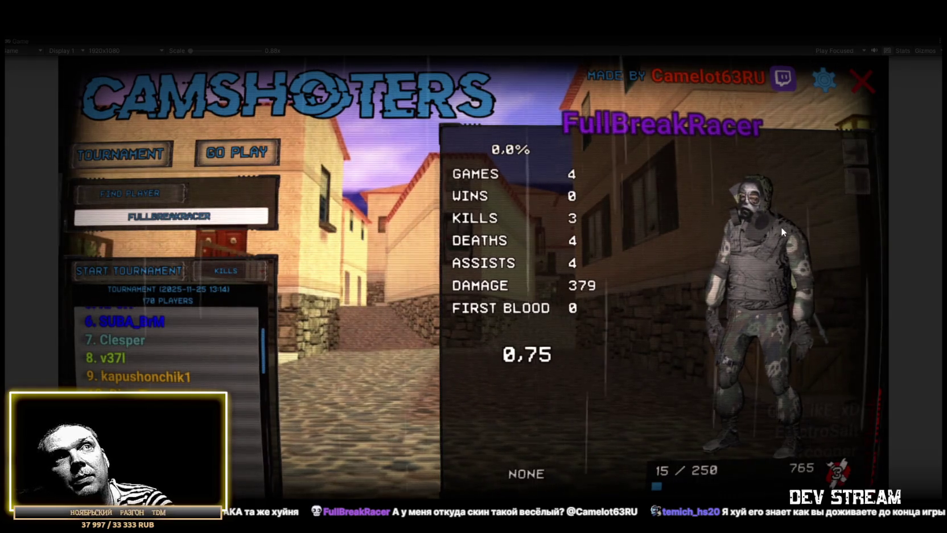
{"action": "left_click_drag", "start_coordinate": [757, 222], "coordinate": [780, 204]}
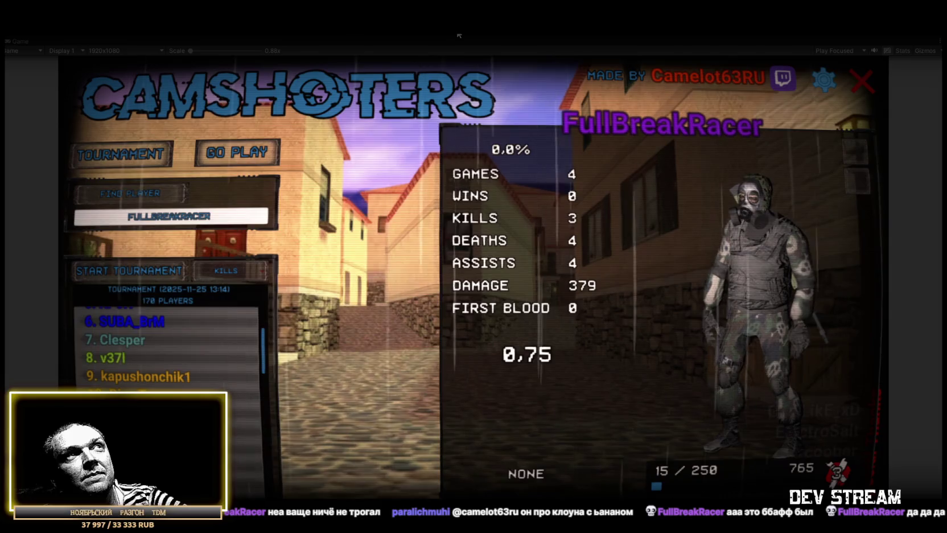
{"action": "left_click", "coordinate": [508, 219]}
- Exit play mode, check the console log, and open the Weapons project folder
{"action": "key", "text": "ctrl+p"}
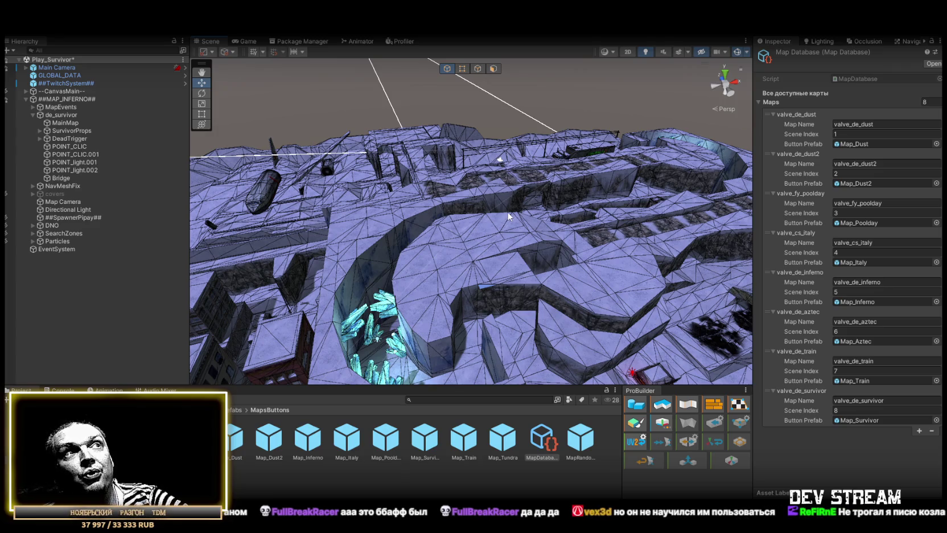
{"action": "key", "text": "ctrl+shift+c"}
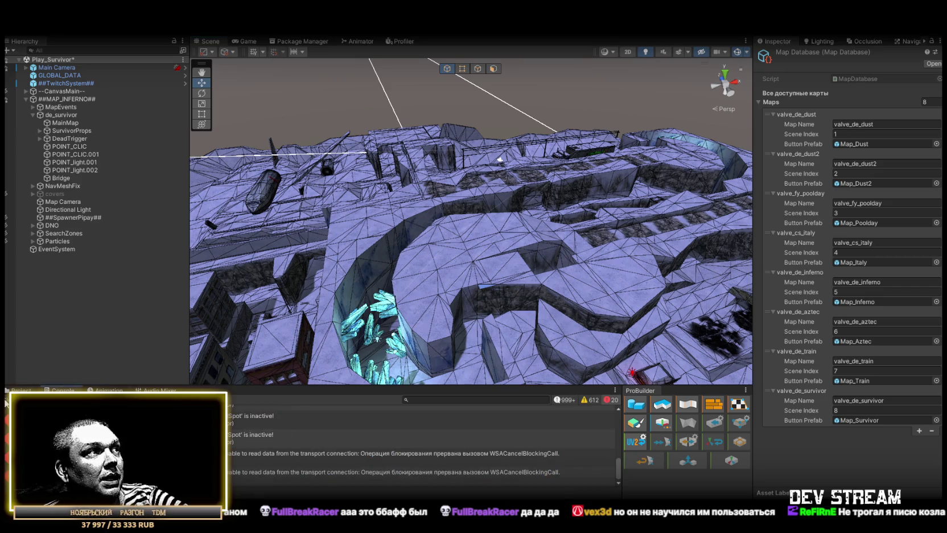
{"action": "key", "text": "ctrl+5"}
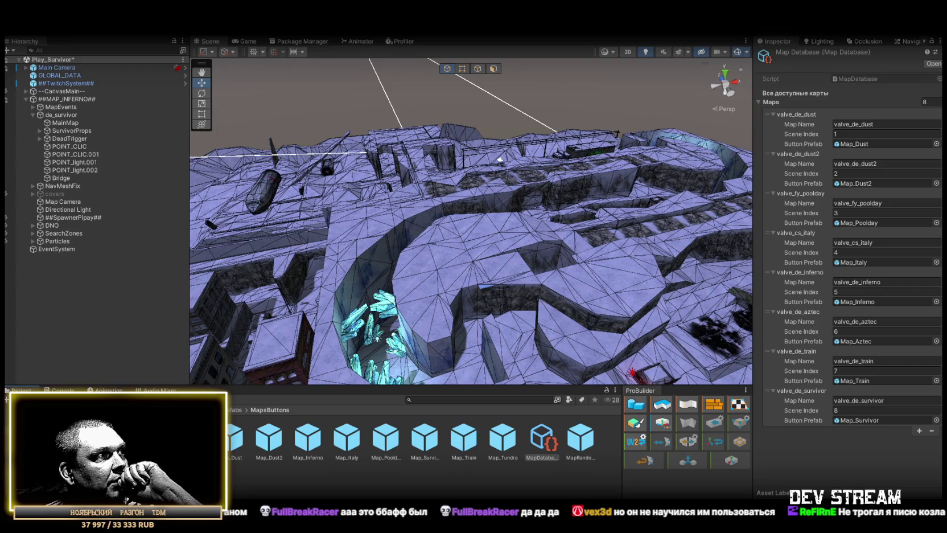
{"action": "left_click", "coordinate": [45, 460]}
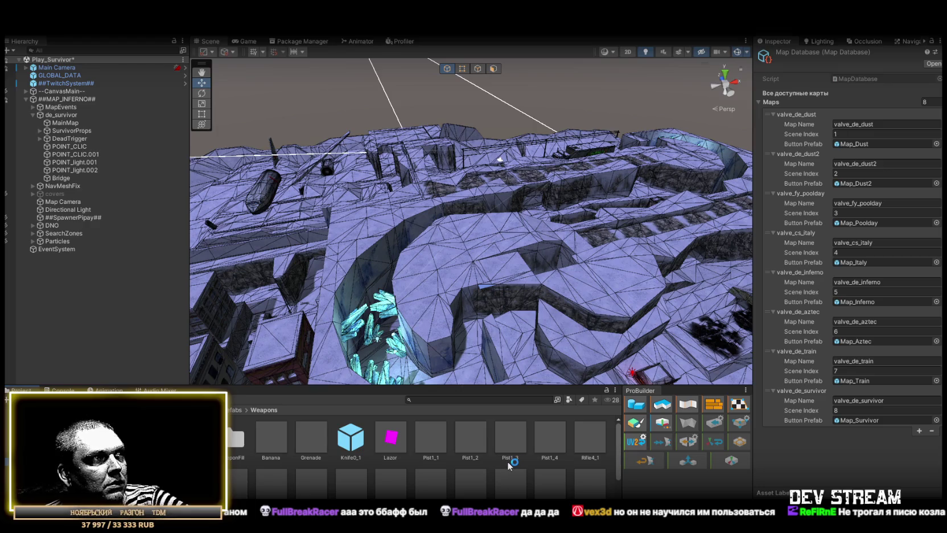
- Set the Banana gun prefab's Rate to 1 and Reload Speed to 0.1, then ping its bullet
{"action": "double_click", "coordinate": [269, 443]}
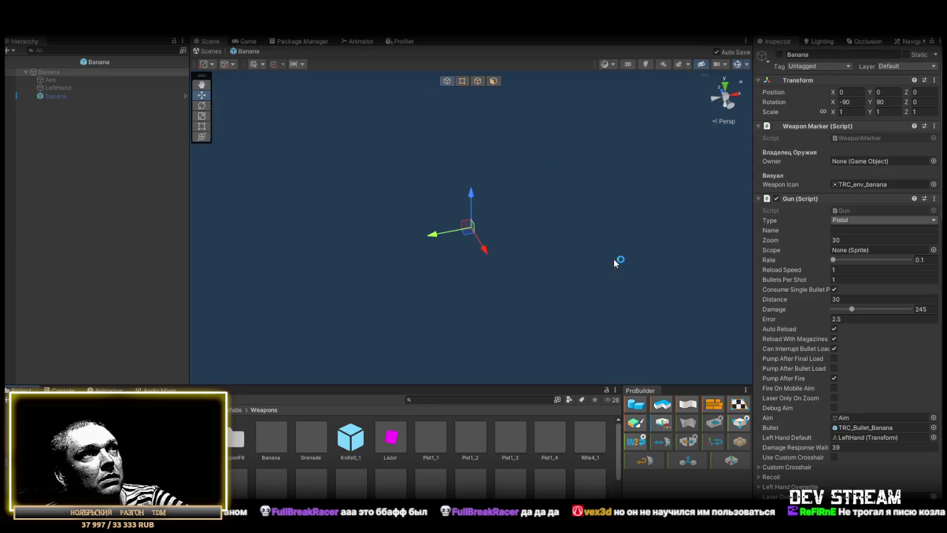
{"action": "left_click", "coordinate": [62, 95]}
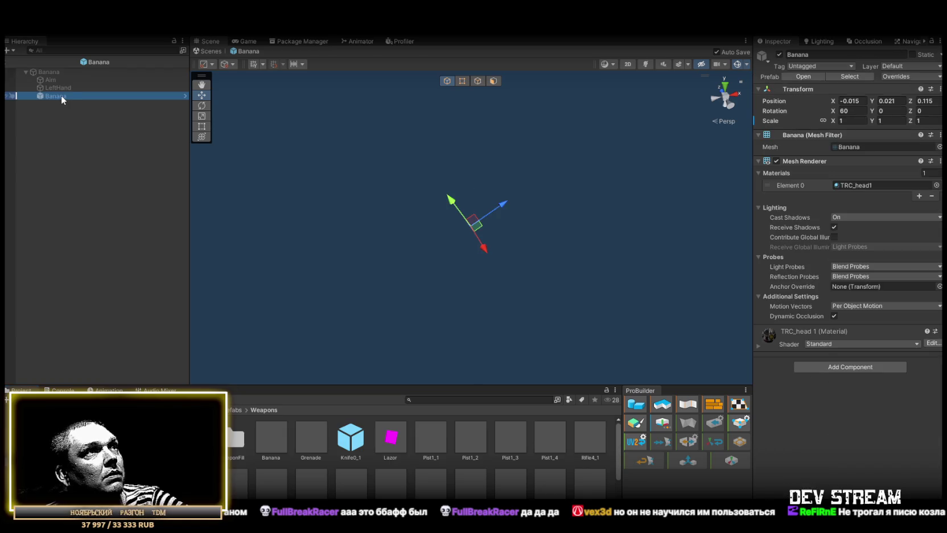
{"action": "left_click", "coordinate": [59, 73]}
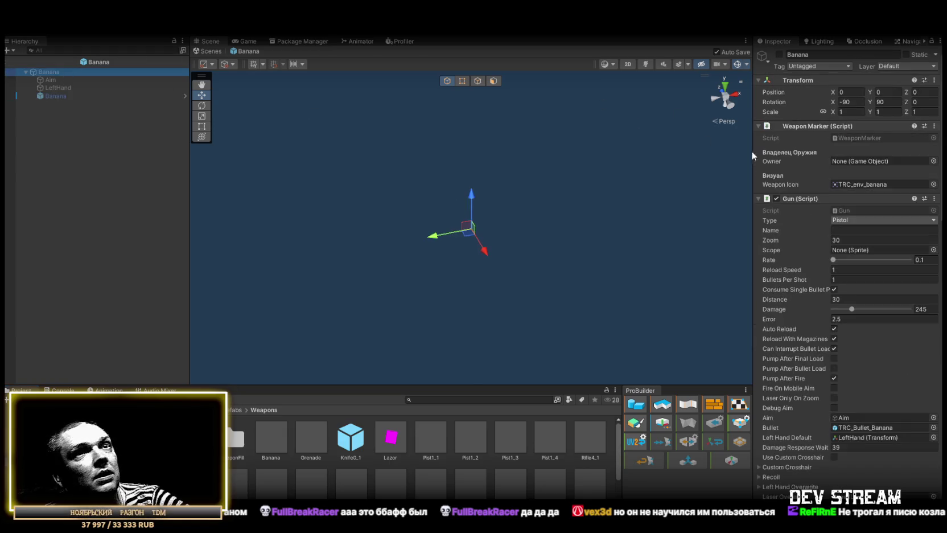
{"action": "scroll", "coordinate": [870, 213], "scroll_direction": "down", "scroll_amount": 2}
{"action": "type", "text": "0.1"}
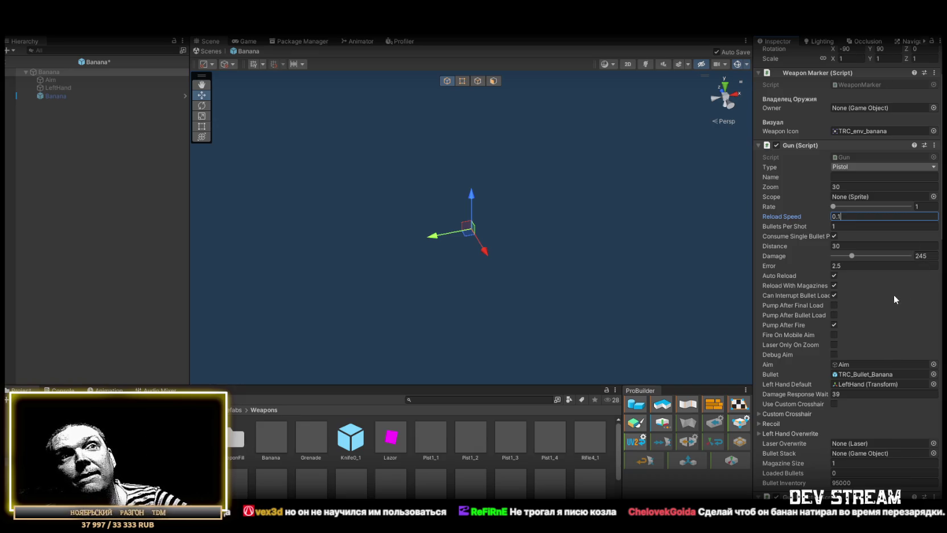
{"action": "left_click", "coordinate": [864, 374]}
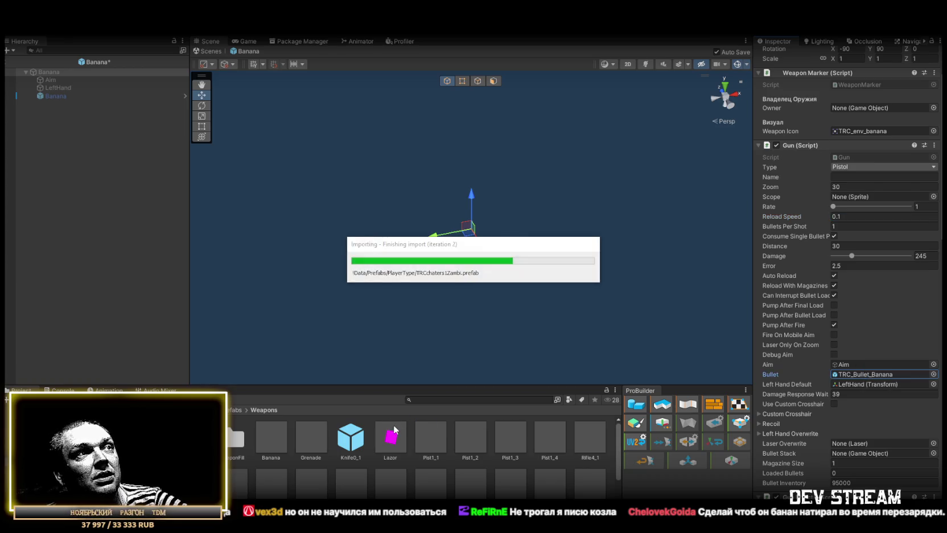
{"action": "left_click", "coordinate": [849, 371]}
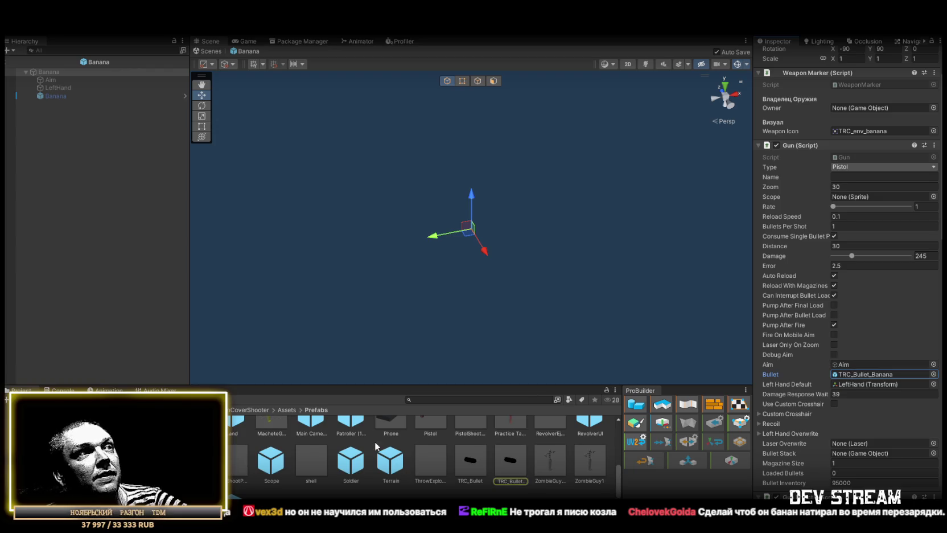
- Compare TRC_Bullet and TRC_Bullet_Banana speeds, then open the TRCchaters1 prefab from PlayerType
{"action": "left_click", "coordinate": [476, 459]}
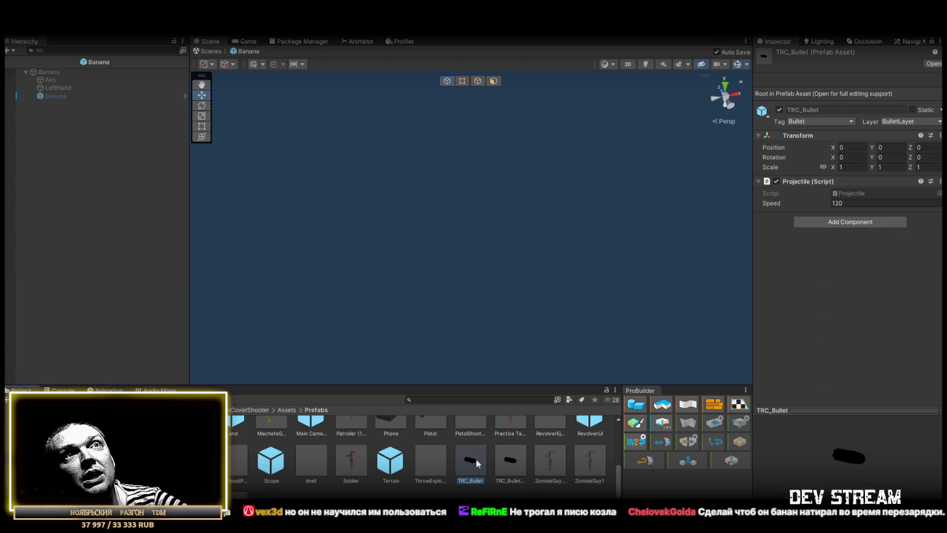
{"action": "left_click", "coordinate": [512, 459]}
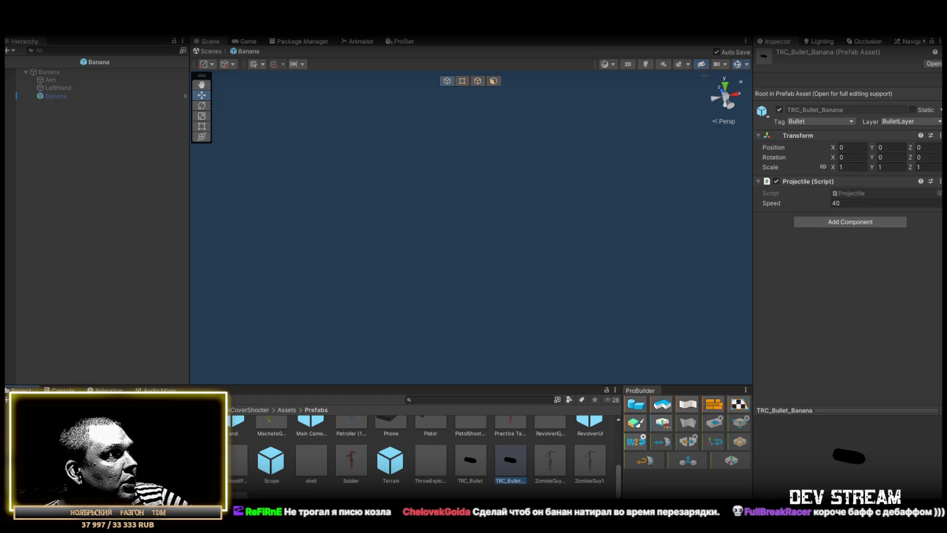
{"action": "double_click", "coordinate": [152, 458]}
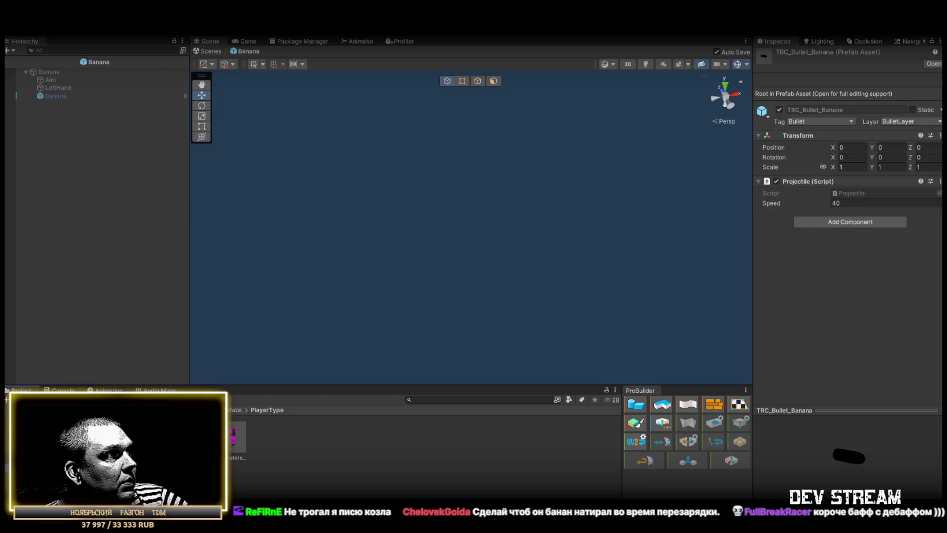
{"action": "double_click", "coordinate": [237, 439]}
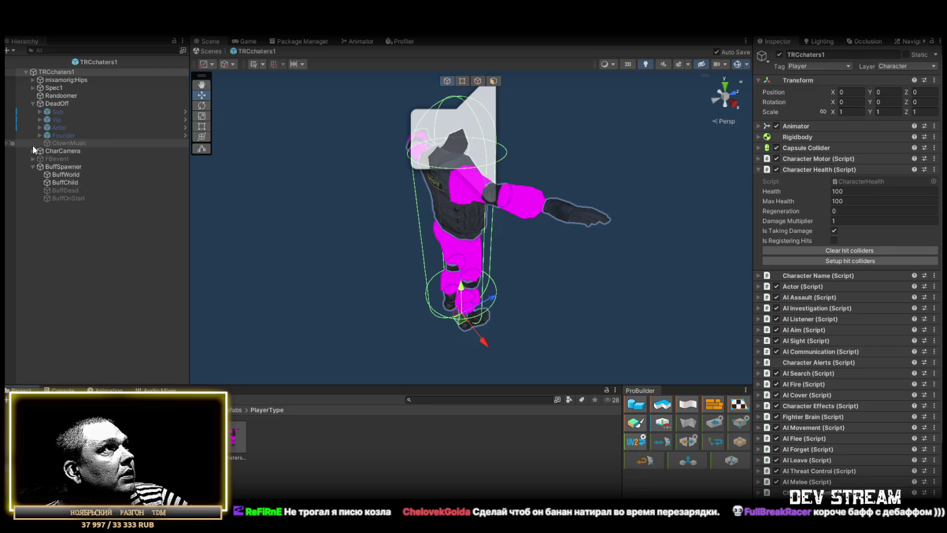
- Raise the ClownMusic audio source volume from 0.3 to 1 and save
{"action": "left_click", "coordinate": [62, 143]}
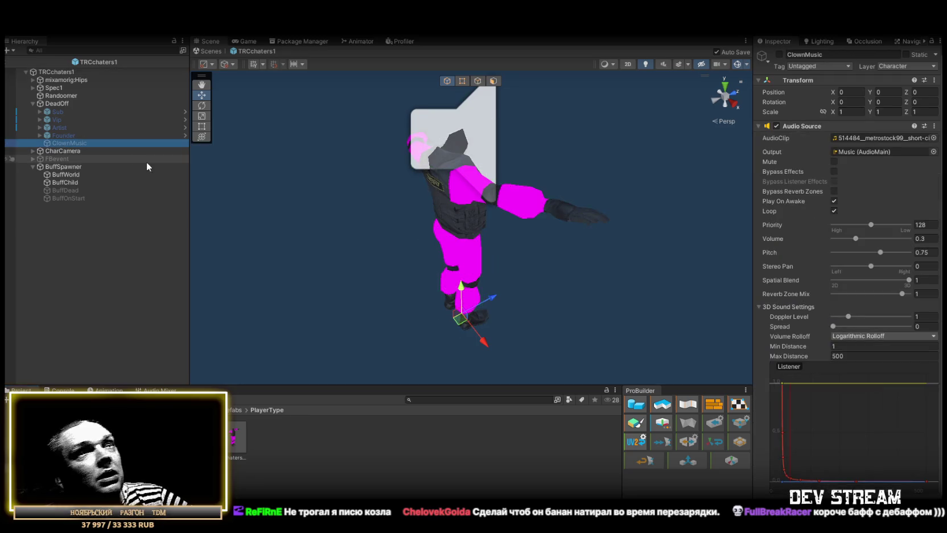
{"action": "left_click_drag", "start_coordinate": [879, 237], "coordinate": [909, 239]}
{"action": "key", "text": "ctrl+s"}
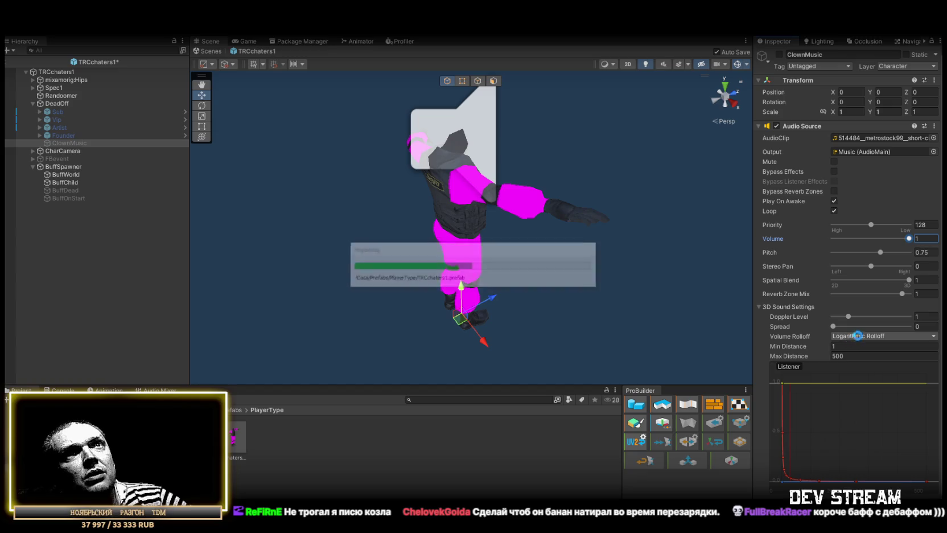
- Inspect the circus clown music clip's import settings in ClownSounds
{"action": "scroll", "coordinate": [885, 359], "scroll_direction": "down", "scroll_amount": 1}
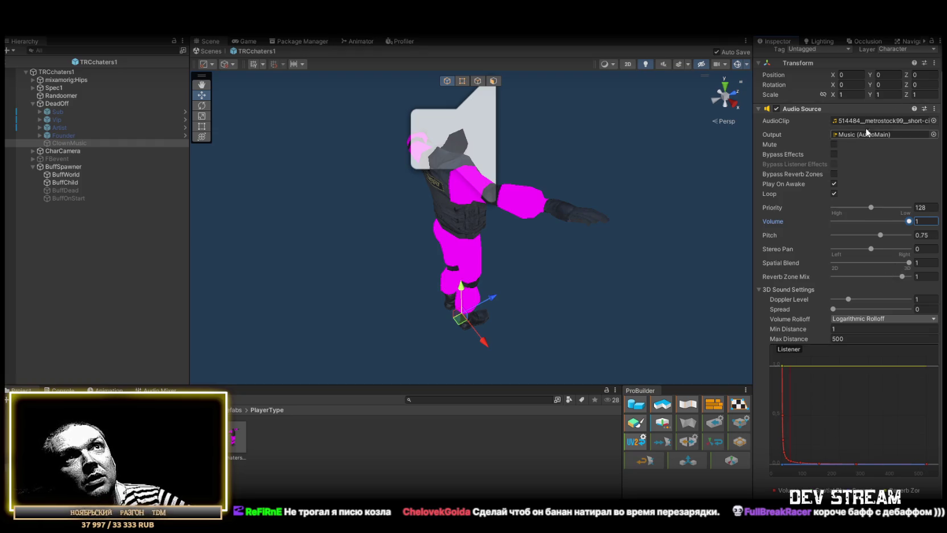
{"action": "left_click", "coordinate": [852, 122]}
{"action": "double_click", "coordinate": [852, 122]}
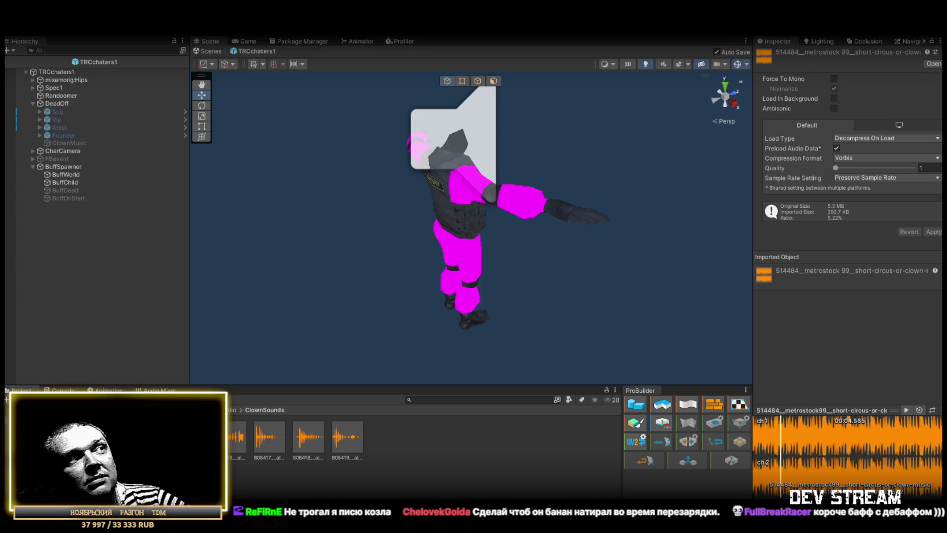
{"action": "left_click", "coordinate": [56, 166]}
- Exit Prefab Mode back to the Play_Survivor scene and orbit down over the buildings
{"action": "left_click", "coordinate": [212, 51]}
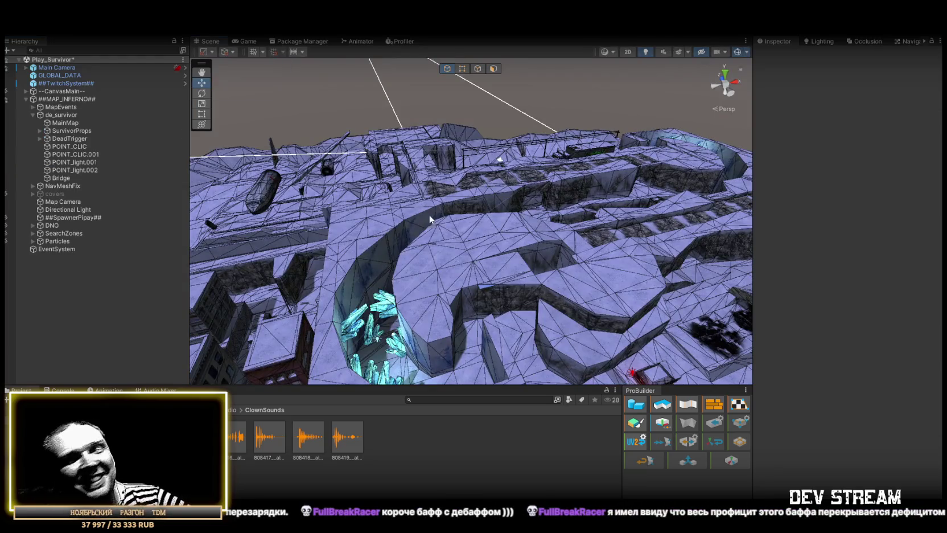
{"action": "mouse_move", "coordinate": [524, 300]}
{"action": "left_mouse_down"}
{"action": "mouse_move", "coordinate": [572, 299]}
{"action": "mouse_move", "coordinate": [394, 298]}
{"action": "mouse_move", "coordinate": [407, 298]}
{"action": "left_mouse_up"}
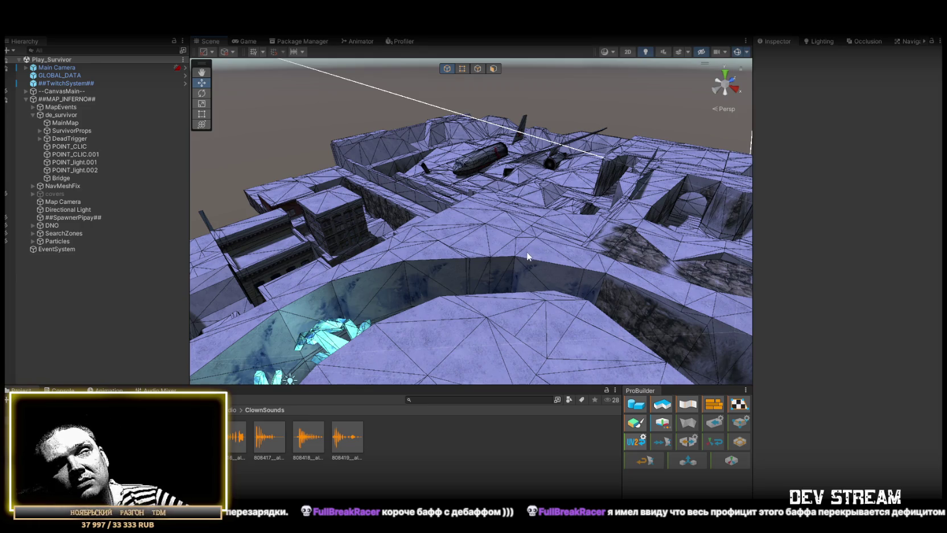
{"action": "mouse_move", "coordinate": [483, 204]}
{"action": "left_mouse_down"}
{"action": "mouse_move", "coordinate": [636, 221]}
{"action": "mouse_move", "coordinate": [625, 62]}
{"action": "left_mouse_up"}
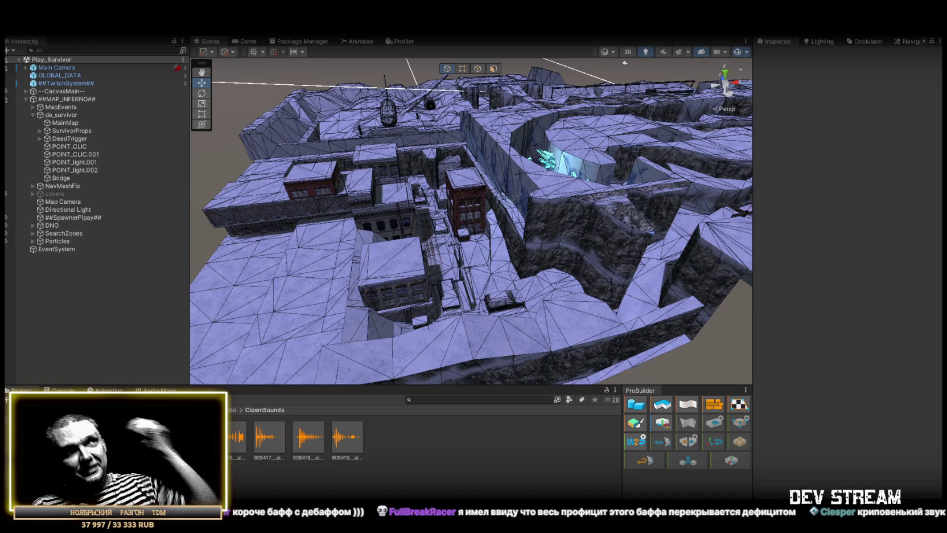
{"action": "left_click_drag", "start_coordinate": [505, 233], "coordinate": [560, 252]}
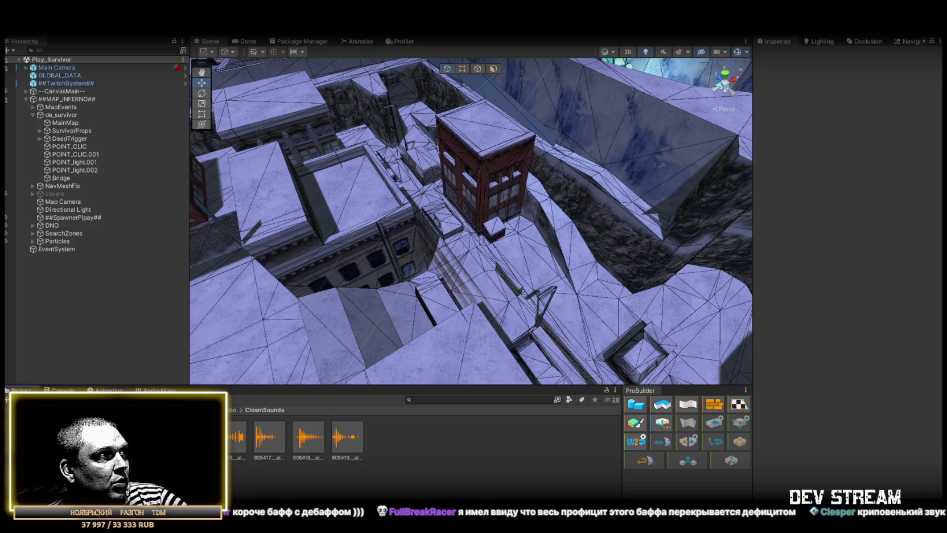
- Browse the Prefabs folder into the UImain and MainButtons subfolders
{"action": "left_click", "coordinate": [45, 433]}
{"action": "double_click", "coordinate": [511, 438]}
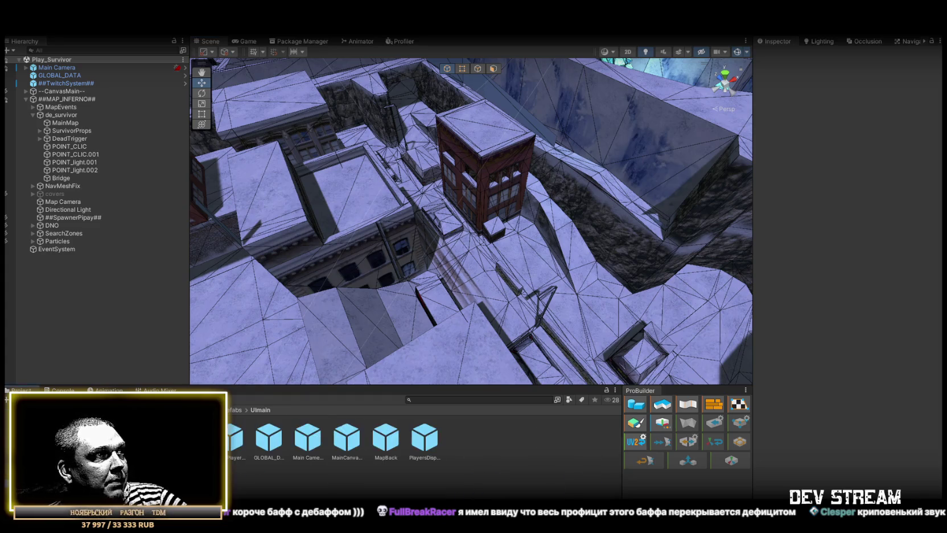
{"action": "left_click", "coordinate": [222, 410]}
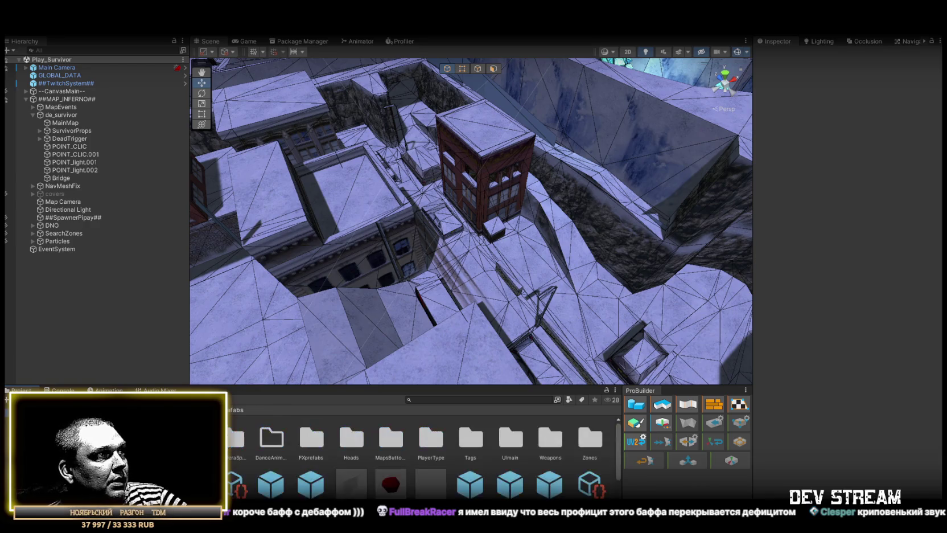
{"action": "double_click", "coordinate": [387, 450]}
- Orbit over the rooftops and bring up the Navigation settings to show the navmesh
{"action": "mouse_move", "coordinate": [313, 282]}
{"action": "left_mouse_down"}
{"action": "mouse_move", "coordinate": [352, 279]}
{"action": "mouse_move", "coordinate": [327, 307]}
{"action": "left_mouse_up"}
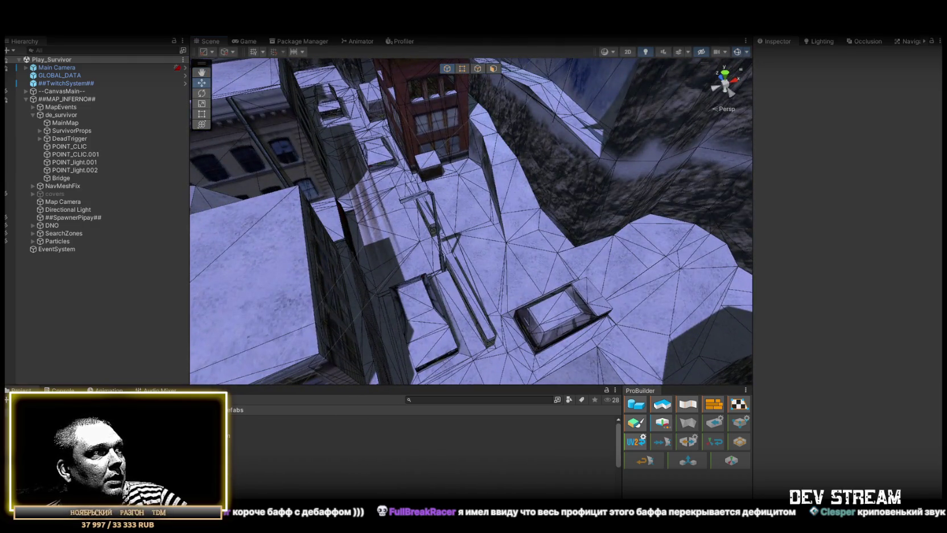
{"action": "left_click_drag", "start_coordinate": [399, 240], "coordinate": [568, 248]}
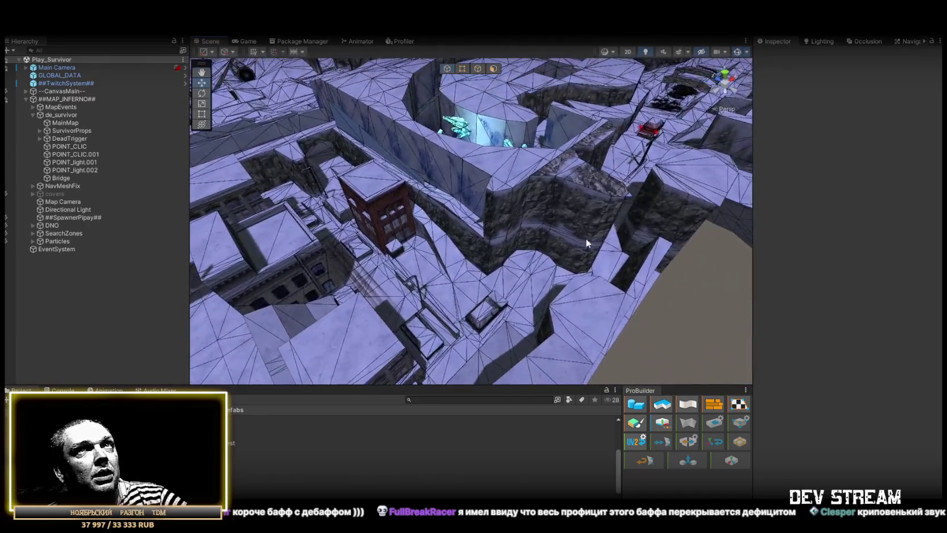
{"action": "left_click", "coordinate": [910, 41]}
- Place the first six Dust2_sp spawn points on the street NavMesh
{"action": "mouse_move", "coordinate": [432, 233]}
{"action": "left_mouse_down"}
{"action": "mouse_move", "coordinate": [446, 237]}
{"action": "mouse_move", "coordinate": [430, 222]}
{"action": "mouse_move", "coordinate": [445, 220]}
{"action": "mouse_move", "coordinate": [389, 239]}
{"action": "left_mouse_up"}
{"action": "mouse_move", "coordinate": [143, 433]}
{"action": "left_mouse_down"}
{"action": "mouse_move", "coordinate": [526, 216]}
{"action": "mouse_move", "coordinate": [454, 190]}
{"action": "left_mouse_up"}
{"action": "mouse_move", "coordinate": [385, 248]}
{"action": "left_mouse_down"}
{"action": "mouse_move", "coordinate": [581, 256]}
{"action": "mouse_move", "coordinate": [691, 279]}
{"action": "left_mouse_up"}
{"action": "mouse_move", "coordinate": [142, 433]}
{"action": "left_mouse_down"}
{"action": "mouse_move", "coordinate": [496, 292]}
{"action": "mouse_move", "coordinate": [477, 267]}
{"action": "left_mouse_up"}
{"action": "mouse_move", "coordinate": [142, 432]}
{"action": "left_mouse_down"}
{"action": "mouse_move", "coordinate": [550, 338]}
{"action": "mouse_move", "coordinate": [555, 312]}
{"action": "left_mouse_up"}
{"action": "mouse_move", "coordinate": [558, 307]}
{"action": "left_mouse_down"}
{"action": "mouse_move", "coordinate": [595, 293]}
{"action": "mouse_move", "coordinate": [569, 318]}
{"action": "left_mouse_up"}
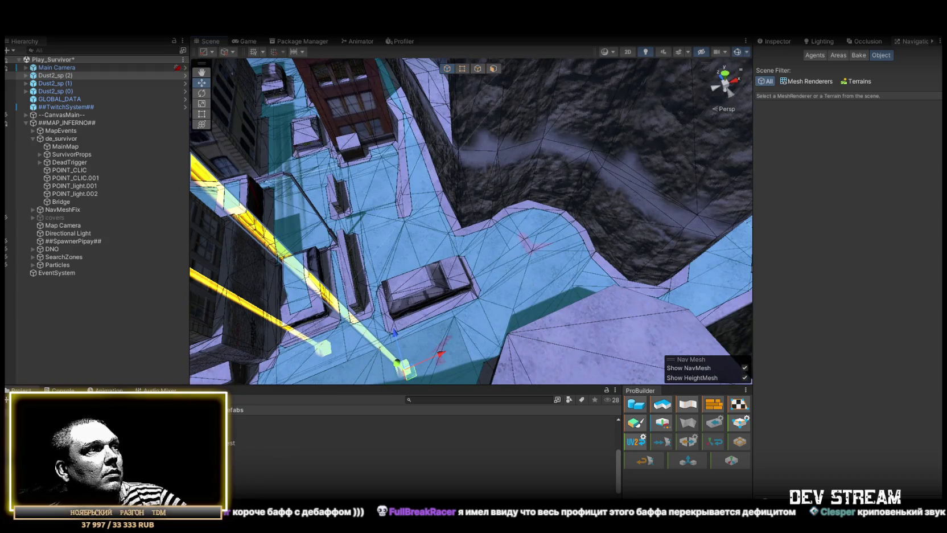
{"action": "mouse_move", "coordinate": [255, 453]}
{"action": "left_mouse_down"}
{"action": "mouse_move", "coordinate": [547, 214]}
{"action": "mouse_move", "coordinate": [545, 308]}
{"action": "mouse_move", "coordinate": [615, 291]}
{"action": "left_mouse_up"}
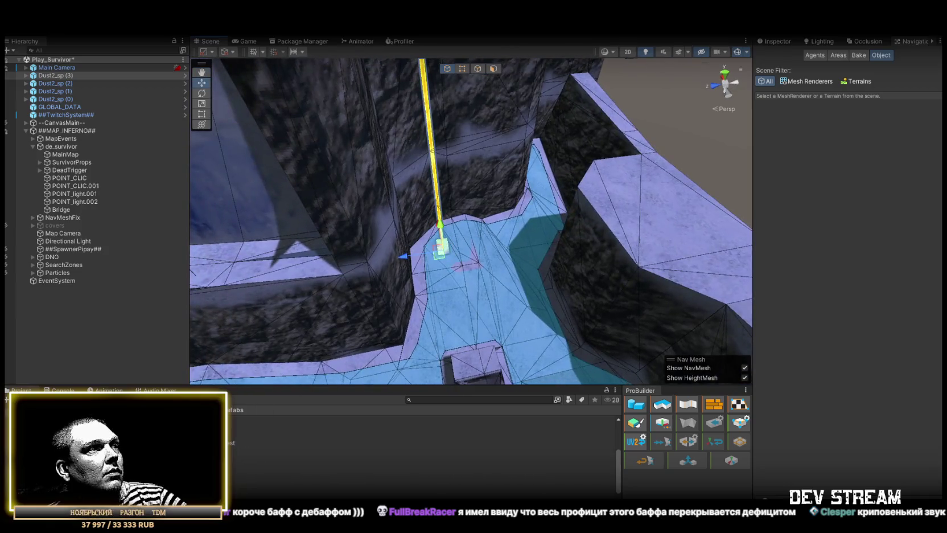
{"action": "mouse_move", "coordinate": [255, 454]}
{"action": "left_mouse_down"}
{"action": "mouse_move", "coordinate": [496, 275]}
{"action": "mouse_move", "coordinate": [528, 236]}
{"action": "mouse_move", "coordinate": [326, 321]}
{"action": "mouse_move", "coordinate": [245, 473]}
{"action": "mouse_move", "coordinate": [461, 338]}
{"action": "mouse_move", "coordinate": [450, 348]}
{"action": "mouse_move", "coordinate": [445, 326]}
{"action": "left_mouse_up"}
{"action": "mouse_move", "coordinate": [255, 453]}
{"action": "left_mouse_down"}
{"action": "mouse_move", "coordinate": [543, 329]}
{"action": "mouse_move", "coordinate": [541, 302]}
{"action": "mouse_move", "coordinate": [486, 262]}
{"action": "mouse_move", "coordinate": [456, 264]}
{"action": "mouse_move", "coordinate": [456, 298]}
{"action": "left_mouse_up"}
- Place two more Dust2_sp spawn points further along the street
{"action": "mouse_move", "coordinate": [456, 266]}
{"action": "left_mouse_down"}
{"action": "mouse_move", "coordinate": [487, 281]}
{"action": "mouse_move", "coordinate": [939, 296]}
{"action": "mouse_move", "coordinate": [757, 319]}
{"action": "mouse_move", "coordinate": [683, 296]}
{"action": "mouse_move", "coordinate": [411, 267]}
{"action": "mouse_move", "coordinate": [584, 274]}
{"action": "left_mouse_up"}
{"action": "left_click_drag", "start_coordinate": [483, 320], "coordinate": [250, 393]}
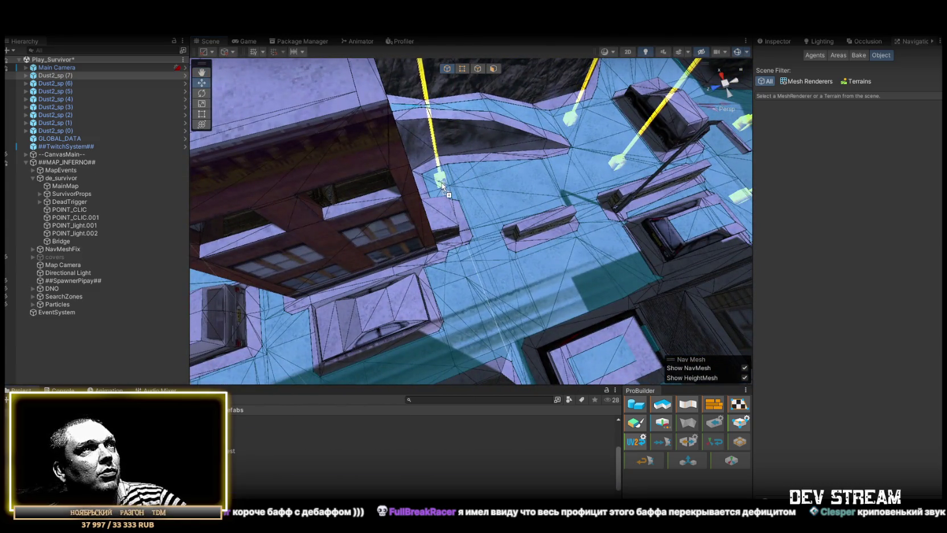
{"action": "left_click_drag", "start_coordinate": [443, 185], "coordinate": [442, 184]}
{"action": "mouse_move", "coordinate": [452, 293]}
{"action": "left_mouse_down"}
{"action": "mouse_move", "coordinate": [624, 269]}
{"action": "mouse_move", "coordinate": [687, 281]}
{"action": "mouse_move", "coordinate": [510, 282]}
{"action": "mouse_move", "coordinate": [469, 238]}
{"action": "mouse_move", "coordinate": [535, 256]}
{"action": "mouse_move", "coordinate": [442, 207]}
{"action": "mouse_move", "coordinate": [433, 219]}
{"action": "mouse_move", "coordinate": [476, 212]}
{"action": "mouse_move", "coordinate": [615, 351]}
{"action": "mouse_move", "coordinate": [436, 218]}
{"action": "mouse_move", "coordinate": [524, 213]}
{"action": "mouse_move", "coordinate": [387, 222]}
{"action": "left_mouse_up"}
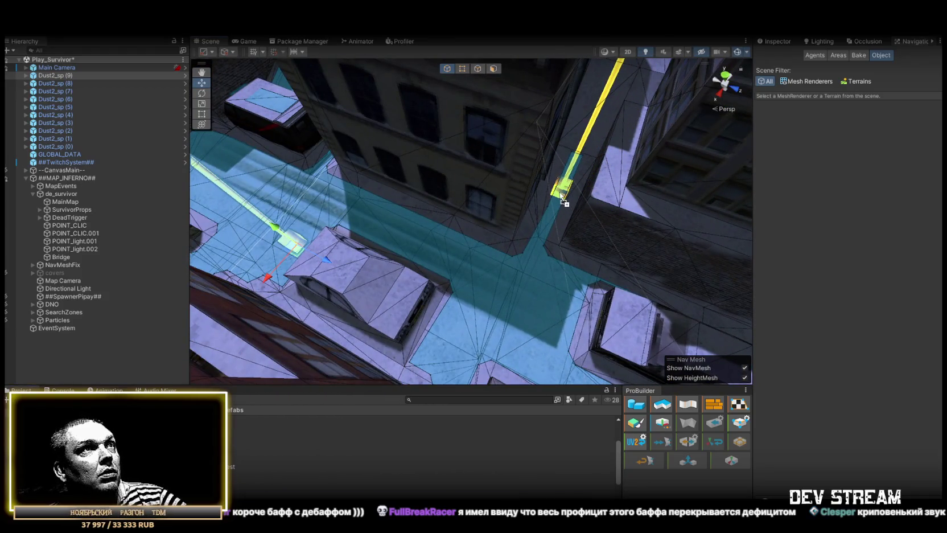
- Duplicate a spawn point with Ctrl+D and move the copies up the street
{"action": "key", "text": "ctrl+d"}
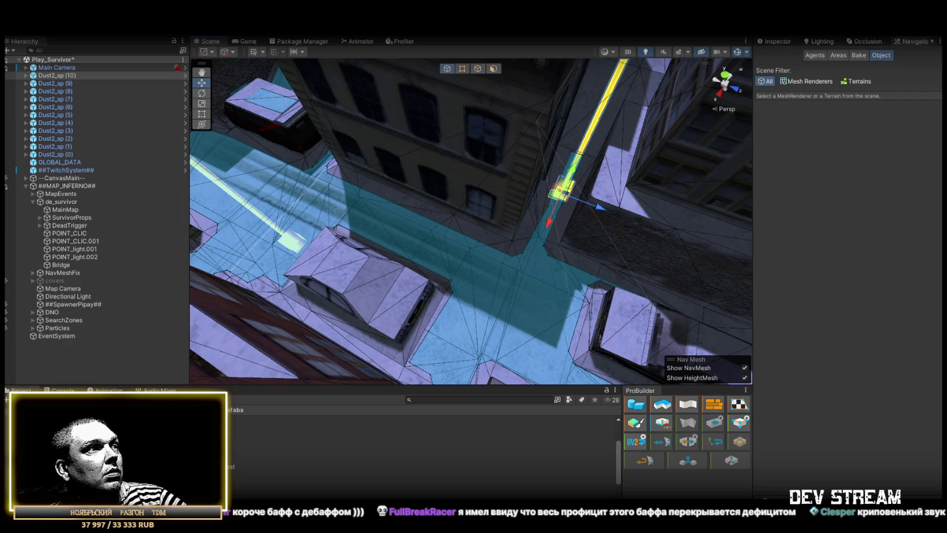
{"action": "key", "text": "ctrl+d"}
{"action": "mouse_move", "coordinate": [452, 353]}
{"action": "left_mouse_down"}
{"action": "mouse_move", "coordinate": [218, 321]}
{"action": "mouse_move", "coordinate": [334, 298]}
{"action": "mouse_move", "coordinate": [251, 285]}
{"action": "mouse_move", "coordinate": [166, 291]}
{"action": "left_mouse_up"}
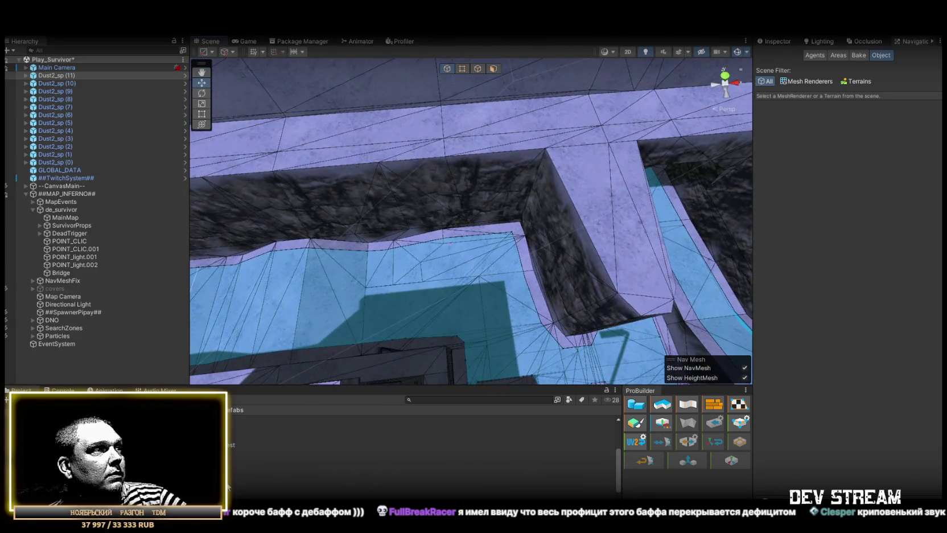
{"action": "key", "text": "ctrl+d"}
{"action": "mouse_move", "coordinate": [399, 285]}
{"action": "left_mouse_down"}
{"action": "mouse_move", "coordinate": [342, 318]}
{"action": "mouse_move", "coordinate": [291, 464]}
{"action": "left_mouse_up"}
{"action": "mouse_move", "coordinate": [513, 353]}
{"action": "left_mouse_down"}
{"action": "mouse_move", "coordinate": [487, 253]}
{"action": "mouse_move", "coordinate": [472, 250]}
{"action": "mouse_move", "coordinate": [504, 250]}
{"action": "left_mouse_up"}
{"action": "key", "text": "ctrl+d"}
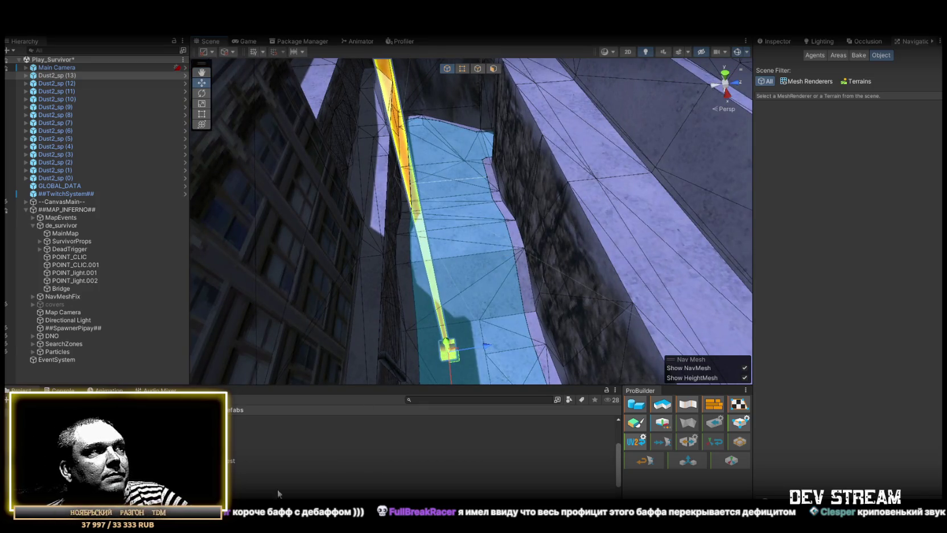
- Keep duplicating spawns and moving the copies down the street, up to Dust2_sp (17)
{"action": "mouse_move", "coordinate": [448, 346]}
{"action": "left_mouse_down"}
{"action": "mouse_move", "coordinate": [493, 223]}
{"action": "mouse_move", "coordinate": [518, 208]}
{"action": "left_mouse_up"}
{"action": "key", "text": "ctrl+d"}
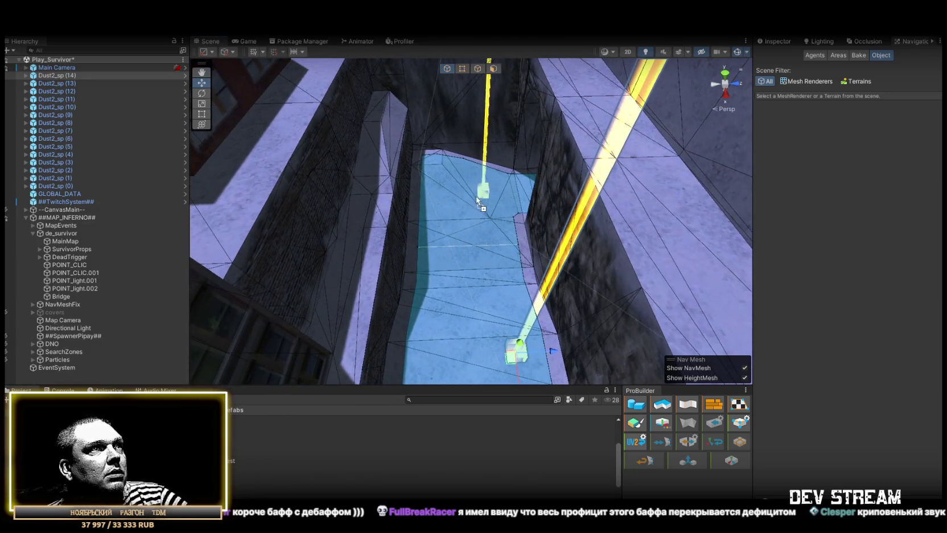
{"action": "key", "text": "ctrl+d"}
{"action": "mouse_move", "coordinate": [444, 256]}
{"action": "left_mouse_down"}
{"action": "mouse_move", "coordinate": [270, 434]}
{"action": "mouse_move", "coordinate": [394, 242]}
{"action": "mouse_move", "coordinate": [663, 205]}
{"action": "mouse_move", "coordinate": [526, 234]}
{"action": "left_mouse_up"}
{"action": "key", "text": "ctrl+d"}
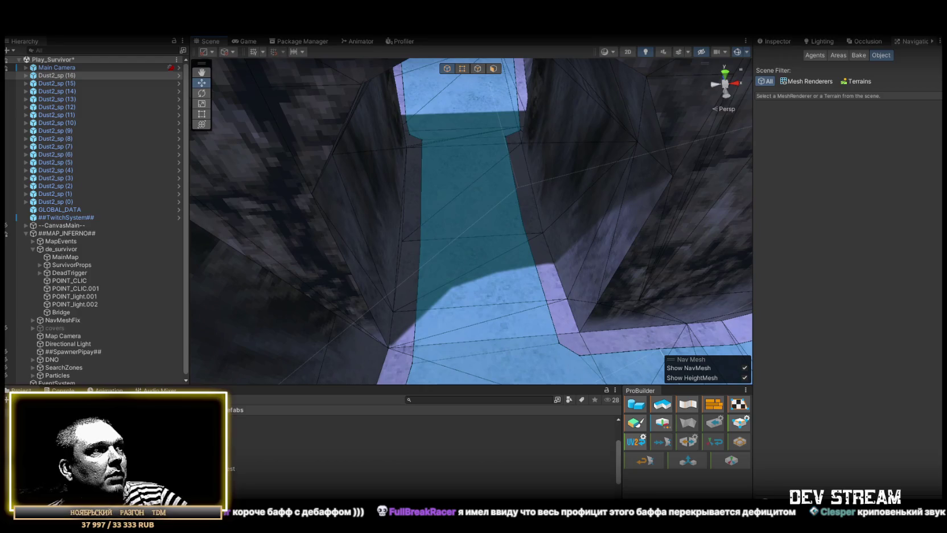
{"action": "key", "text": "ctrl+d"}
{"action": "mouse_move", "coordinate": [518, 261]}
{"action": "left_mouse_down"}
{"action": "mouse_move", "coordinate": [478, 249]}
{"action": "mouse_move", "coordinate": [495, 214]}
{"action": "mouse_move", "coordinate": [618, 232]}
{"action": "mouse_move", "coordinate": [483, 260]}
{"action": "mouse_move", "coordinate": [390, 259]}
{"action": "mouse_move", "coordinate": [428, 289]}
{"action": "left_mouse_up"}
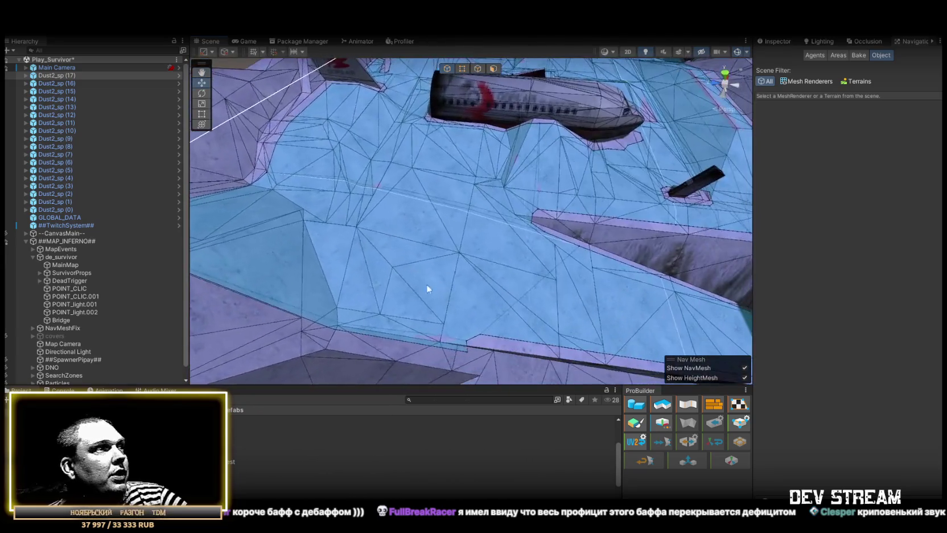
- Place a first batch of Dust2_sp spawn points on the open NavMesh floor near the train car
{"action": "mouse_move", "coordinate": [418, 247]}
{"action": "left_mouse_down"}
{"action": "mouse_move", "coordinate": [342, 230]}
{"action": "mouse_move", "coordinate": [312, 195]}
{"action": "mouse_move", "coordinate": [608, 193]}
{"action": "mouse_move", "coordinate": [624, 247]}
{"action": "mouse_move", "coordinate": [461, 250]}
{"action": "mouse_move", "coordinate": [342, 353]}
{"action": "left_mouse_up"}
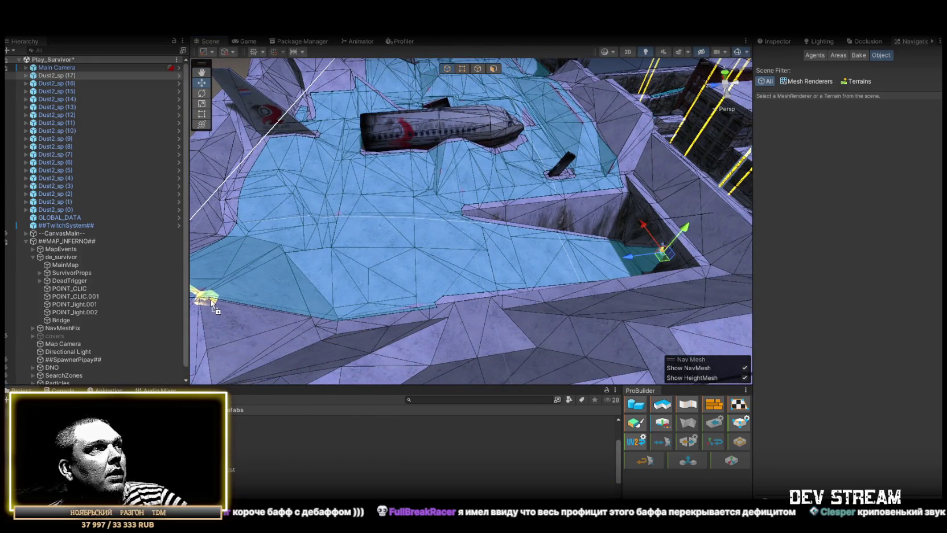
{"action": "left_click_drag", "start_coordinate": [530, 263], "coordinate": [530, 263]}
{"action": "scroll", "coordinate": [530, 263], "scroll_direction": "up", "scroll_amount": 3}
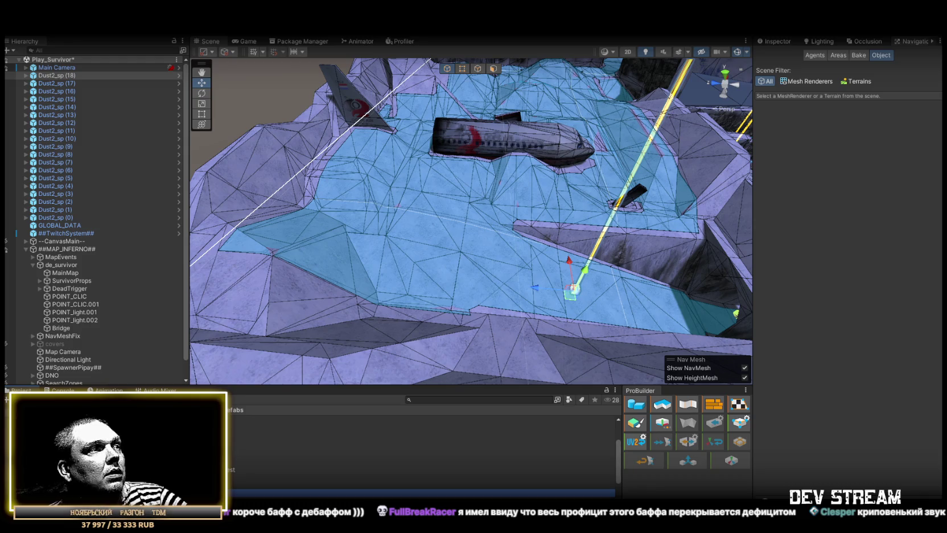
{"action": "left_click_drag", "start_coordinate": [230, 462], "coordinate": [474, 284]}
{"action": "mouse_move", "coordinate": [525, 169]}
{"action": "left_mouse_down"}
{"action": "mouse_move", "coordinate": [371, 245]}
{"action": "mouse_move", "coordinate": [364, 334]}
{"action": "left_mouse_up"}
{"action": "mouse_move", "coordinate": [269, 465]}
{"action": "left_mouse_down"}
{"action": "mouse_move", "coordinate": [536, 255]}
{"action": "mouse_move", "coordinate": [517, 283]}
{"action": "left_mouse_up"}
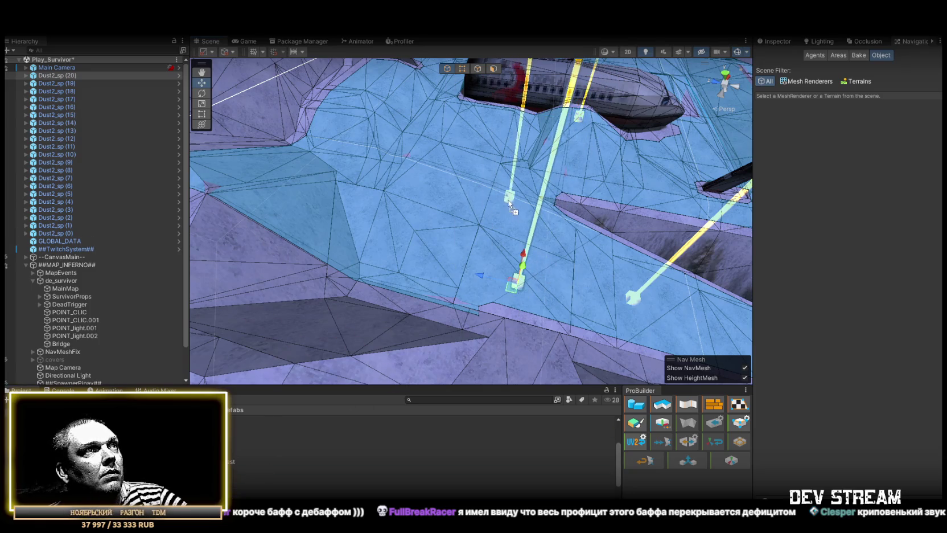
{"action": "left_click_drag", "start_coordinate": [511, 205], "coordinate": [507, 202]}
{"action": "left_click_drag", "start_coordinate": [270, 461], "coordinate": [406, 250]}
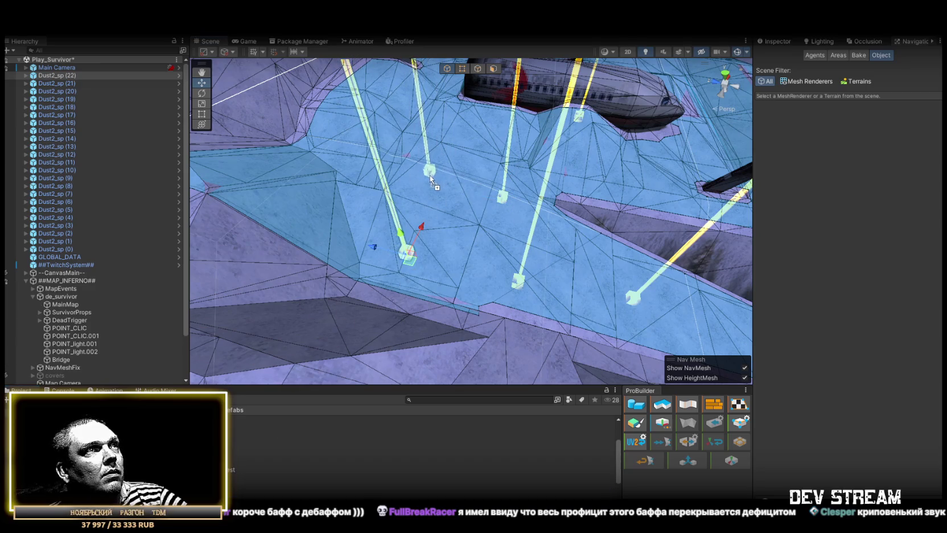
{"action": "left_click_drag", "start_coordinate": [431, 178], "coordinate": [431, 173]}
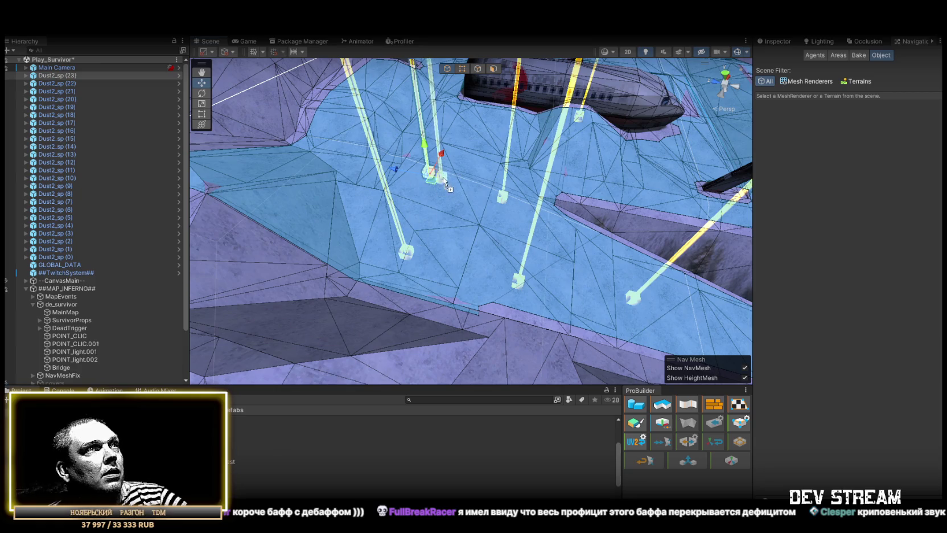
{"action": "mouse_move", "coordinate": [473, 136]}
{"action": "left_mouse_down"}
{"action": "mouse_move", "coordinate": [612, 197]}
{"action": "mouse_move", "coordinate": [455, 240]}
{"action": "left_mouse_up"}
- Add more spawns beside the train car and on the raised area, reaching Dust2_sp (33)
{"action": "mouse_move", "coordinate": [230, 461]}
{"action": "left_mouse_down"}
{"action": "mouse_move", "coordinate": [650, 225]}
{"action": "mouse_move", "coordinate": [673, 230]}
{"action": "mouse_move", "coordinate": [578, 219]}
{"action": "mouse_move", "coordinate": [427, 268]}
{"action": "left_mouse_up"}
{"action": "mouse_move", "coordinate": [230, 462]}
{"action": "left_mouse_down"}
{"action": "mouse_move", "coordinate": [600, 282]}
{"action": "mouse_move", "coordinate": [424, 272]}
{"action": "mouse_move", "coordinate": [430, 264]}
{"action": "mouse_move", "coordinate": [472, 277]}
{"action": "left_mouse_up"}
{"action": "mouse_move", "coordinate": [231, 462]}
{"action": "left_mouse_down"}
{"action": "mouse_move", "coordinate": [524, 285]}
{"action": "mouse_move", "coordinate": [494, 287]}
{"action": "mouse_move", "coordinate": [288, 385]}
{"action": "left_mouse_up"}
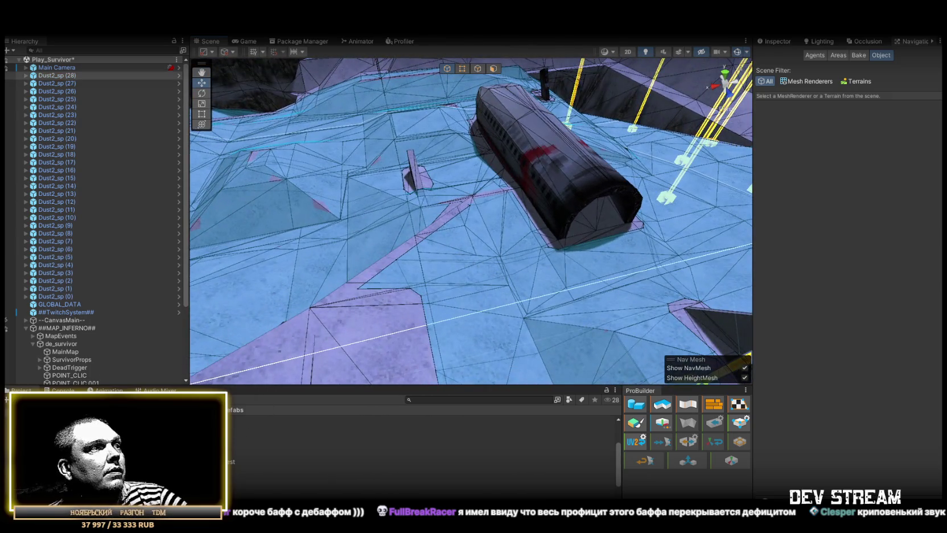
{"action": "left_click_drag", "start_coordinate": [255, 468], "coordinate": [515, 239]}
{"action": "mouse_move", "coordinate": [497, 274]}
{"action": "left_mouse_down"}
{"action": "mouse_move", "coordinate": [527, 279]}
{"action": "mouse_move", "coordinate": [611, 264]}
{"action": "mouse_move", "coordinate": [555, 189]}
{"action": "mouse_move", "coordinate": [356, 265]}
{"action": "left_mouse_up"}
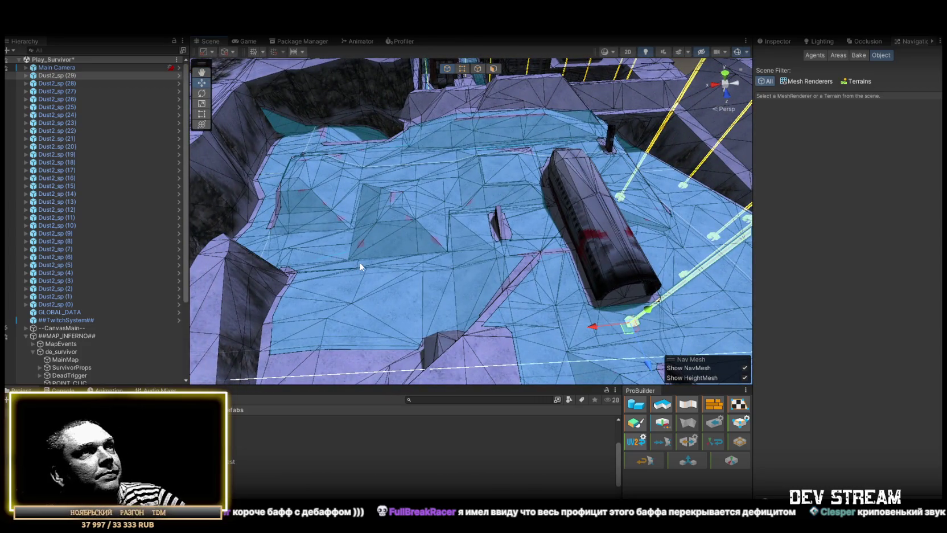
{"action": "left_click_drag", "start_coordinate": [434, 193], "coordinate": [396, 197]}
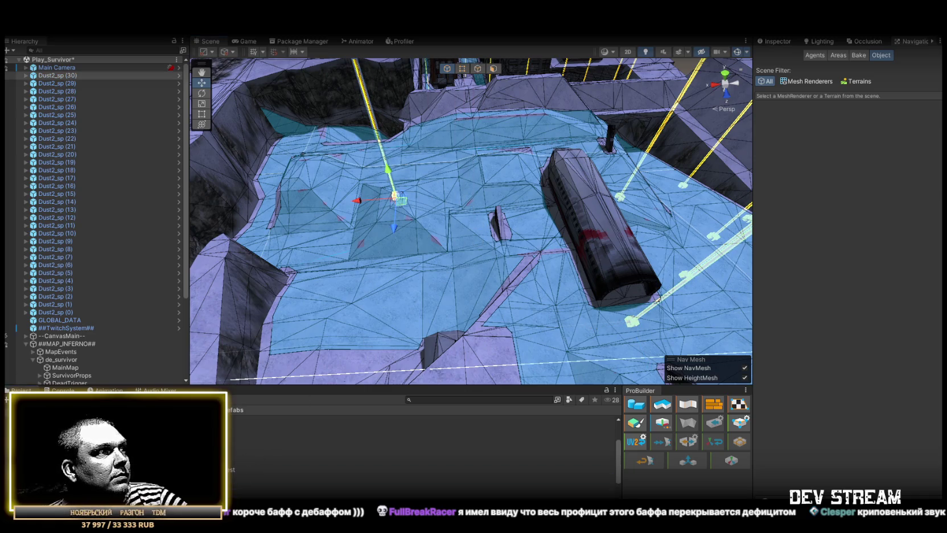
{"action": "left_click_drag", "start_coordinate": [315, 302], "coordinate": [293, 308]}
{"action": "left_click_drag", "start_coordinate": [266, 451], "coordinate": [434, 302]}
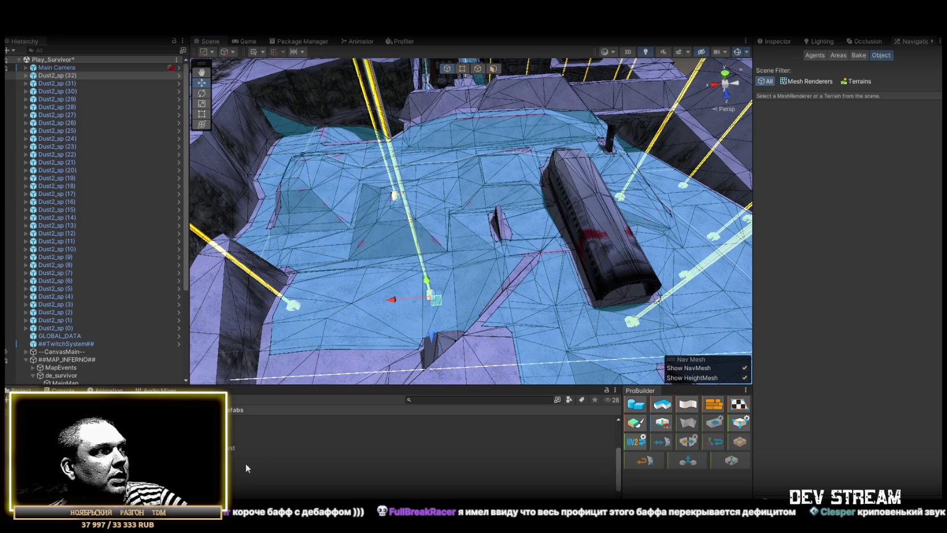
{"action": "mouse_move", "coordinate": [266, 451]}
{"action": "left_mouse_down"}
{"action": "mouse_move", "coordinate": [467, 231]}
{"action": "mouse_move", "coordinate": [458, 210]}
{"action": "mouse_move", "coordinate": [459, 223]}
{"action": "left_mouse_up"}
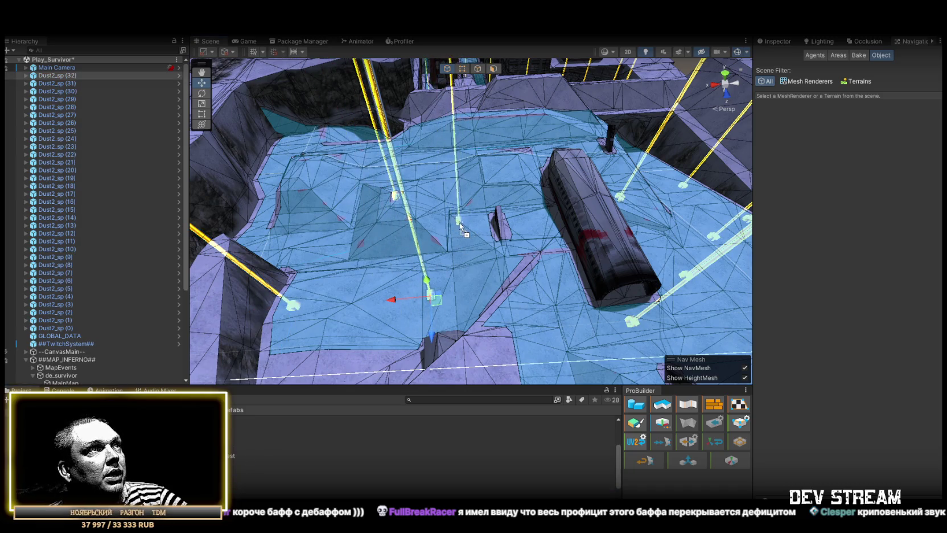
{"action": "mouse_move", "coordinate": [522, 238]}
{"action": "left_mouse_down"}
{"action": "mouse_move", "coordinate": [110, 239]}
{"action": "mouse_move", "coordinate": [110, 194]}
{"action": "left_mouse_up"}
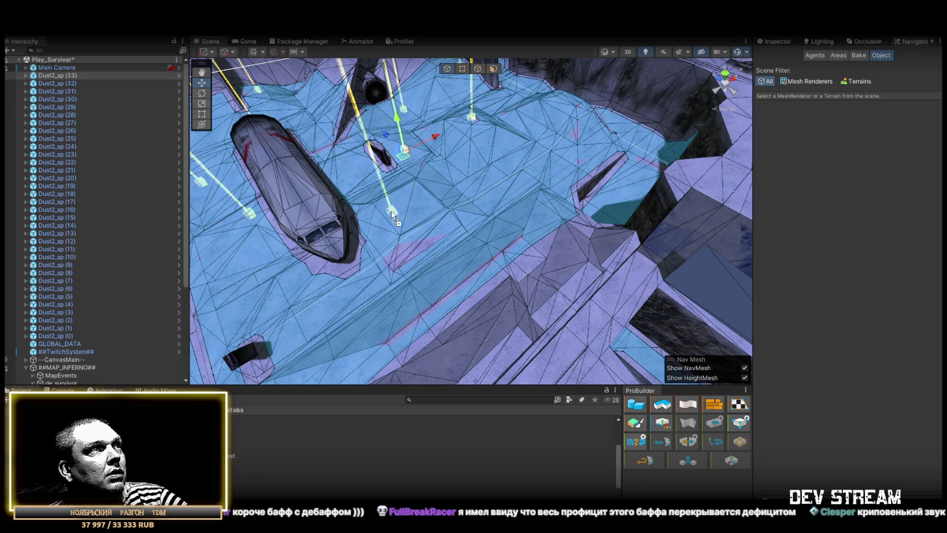
- Add spawn points around the pit and ledge, duplicating some with Ctrl+D
{"action": "mouse_move", "coordinate": [237, 476]}
{"action": "left_mouse_down"}
{"action": "mouse_move", "coordinate": [370, 256]}
{"action": "mouse_move", "coordinate": [415, 207]}
{"action": "mouse_move", "coordinate": [550, 211]}
{"action": "mouse_move", "coordinate": [497, 218]}
{"action": "mouse_move", "coordinate": [392, 208]}
{"action": "mouse_move", "coordinate": [433, 237]}
{"action": "mouse_move", "coordinate": [396, 232]}
{"action": "mouse_move", "coordinate": [482, 283]}
{"action": "mouse_move", "coordinate": [544, 239]}
{"action": "mouse_move", "coordinate": [499, 267]}
{"action": "mouse_move", "coordinate": [573, 244]}
{"action": "mouse_move", "coordinate": [571, 207]}
{"action": "mouse_move", "coordinate": [313, 211]}
{"action": "mouse_move", "coordinate": [261, 235]}
{"action": "mouse_move", "coordinate": [285, 228]}
{"action": "mouse_move", "coordinate": [319, 239]}
{"action": "mouse_move", "coordinate": [296, 233]}
{"action": "mouse_move", "coordinate": [307, 228]}
{"action": "left_mouse_up"}
{"action": "left_click_drag", "start_coordinate": [302, 394], "coordinate": [486, 274]}
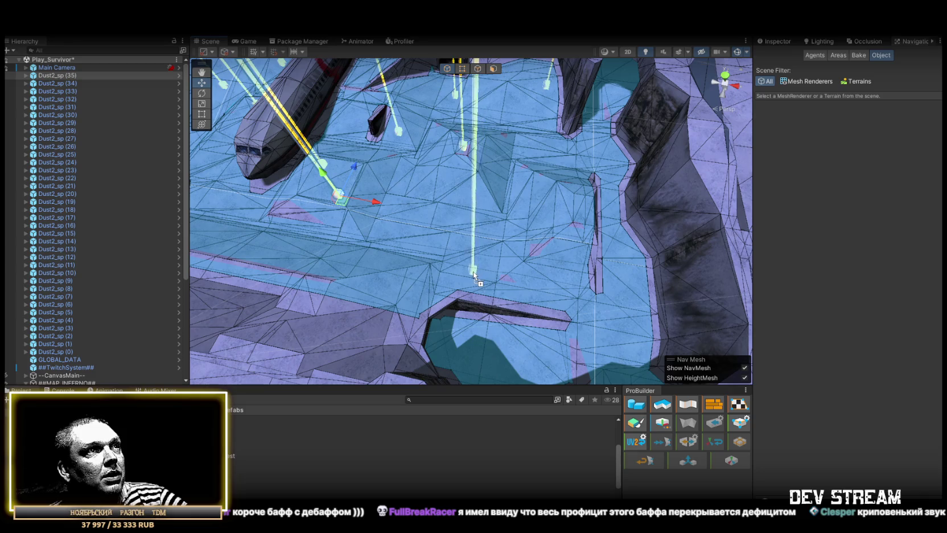
{"action": "mouse_move", "coordinate": [480, 275]}
{"action": "left_mouse_down"}
{"action": "mouse_move", "coordinate": [457, 245]}
{"action": "mouse_move", "coordinate": [497, 203]}
{"action": "mouse_move", "coordinate": [300, 231]}
{"action": "mouse_move", "coordinate": [453, 202]}
{"action": "mouse_move", "coordinate": [444, 211]}
{"action": "left_mouse_up"}
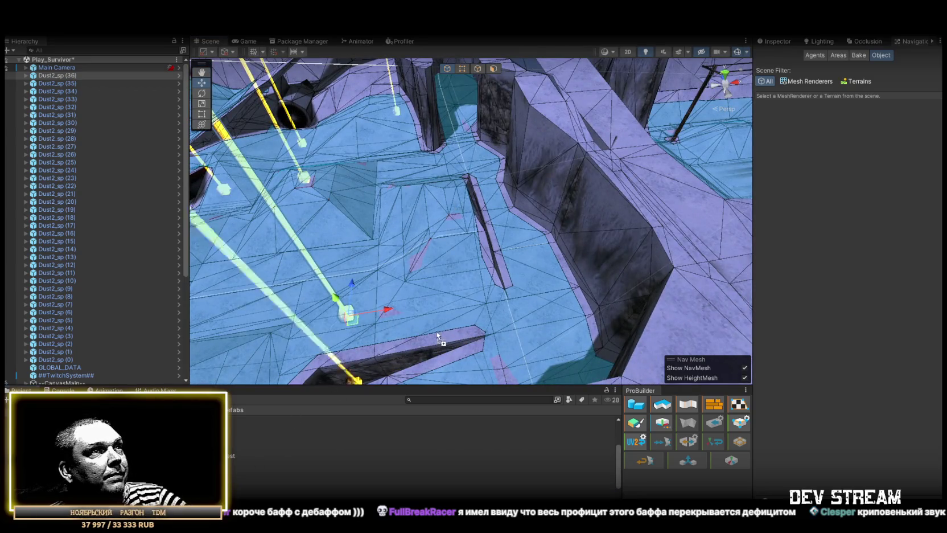
{"action": "key", "text": "ctrl+d"}
{"action": "left_click_drag", "start_coordinate": [544, 286], "coordinate": [501, 267]}
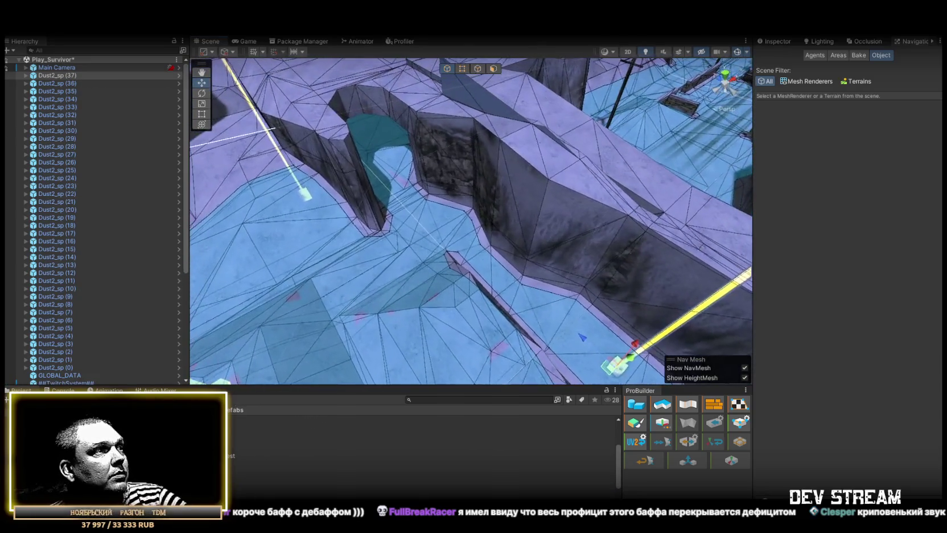
{"action": "mouse_move", "coordinate": [262, 429]}
{"action": "left_mouse_down"}
{"action": "mouse_move", "coordinate": [450, 223]}
{"action": "mouse_move", "coordinate": [537, 266]}
{"action": "mouse_move", "coordinate": [652, 296]}
{"action": "mouse_move", "coordinate": [443, 261]}
{"action": "left_mouse_up"}
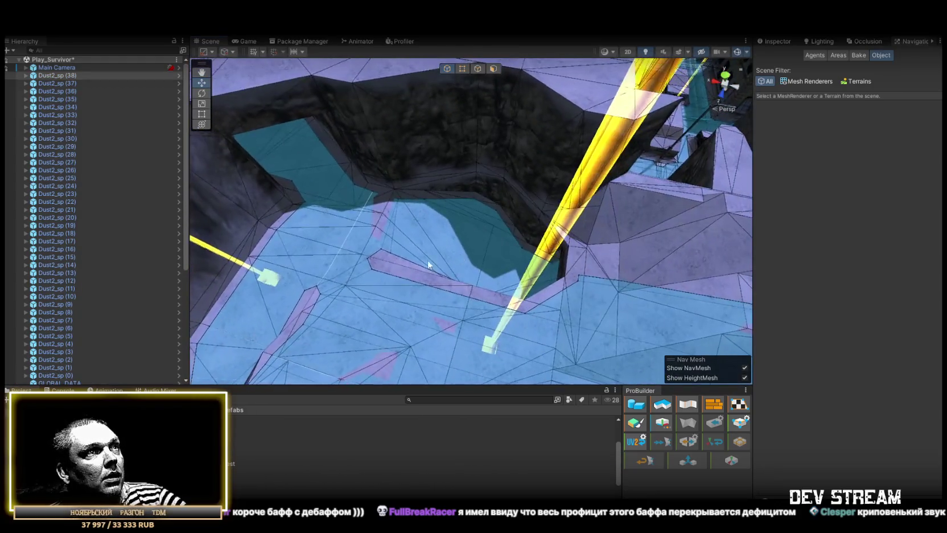
{"action": "mouse_move", "coordinate": [356, 267]}
{"action": "left_mouse_down"}
{"action": "mouse_move", "coordinate": [545, 216]}
{"action": "mouse_move", "coordinate": [399, 227]}
{"action": "mouse_move", "coordinate": [155, 277]}
{"action": "mouse_move", "coordinate": [388, 235]}
{"action": "mouse_move", "coordinate": [229, 152]}
{"action": "mouse_move", "coordinate": [279, 431]}
{"action": "left_mouse_up"}
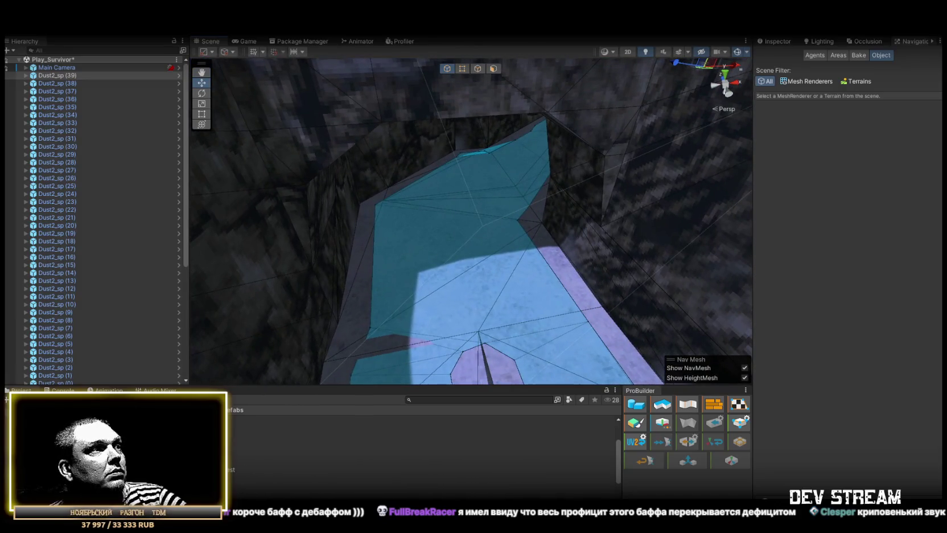
{"action": "key", "text": "ctrl+d"}
{"action": "mouse_move", "coordinate": [465, 263]}
{"action": "left_mouse_down"}
{"action": "mouse_move", "coordinate": [556, 324]}
{"action": "mouse_move", "coordinate": [450, 257]}
{"action": "mouse_move", "coordinate": [638, 258]}
{"action": "mouse_move", "coordinate": [710, 211]}
{"action": "mouse_move", "coordinate": [649, 225]}
{"action": "mouse_move", "coordinate": [477, 295]}
{"action": "mouse_move", "coordinate": [331, 247]}
{"action": "mouse_move", "coordinate": [317, 196]}
{"action": "mouse_move", "coordinate": [349, 184]}
{"action": "mouse_move", "coordinate": [345, 177]}
{"action": "mouse_move", "coordinate": [339, 184]}
{"action": "mouse_move", "coordinate": [580, 322]}
{"action": "mouse_move", "coordinate": [535, 267]}
{"action": "mouse_move", "coordinate": [540, 242]}
{"action": "mouse_move", "coordinate": [170, 217]}
{"action": "mouse_move", "coordinate": [146, 219]}
{"action": "mouse_move", "coordinate": [59, 272]}
{"action": "mouse_move", "coordinate": [182, 250]}
{"action": "left_mouse_up"}
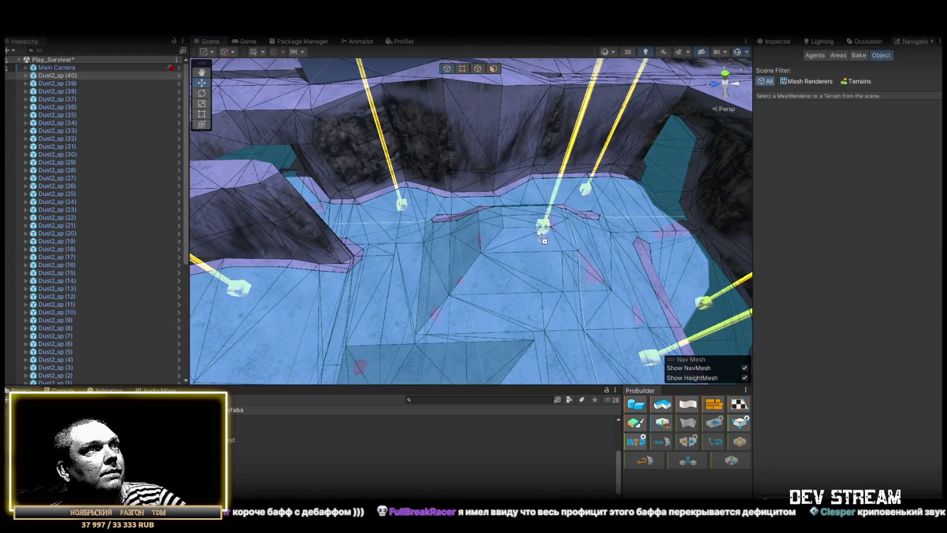
{"action": "mouse_move", "coordinate": [522, 219]}
{"action": "left_mouse_down"}
{"action": "mouse_move", "coordinate": [442, 234]}
{"action": "mouse_move", "coordinate": [370, 182]}
{"action": "mouse_move", "coordinate": [331, 169]}
{"action": "mouse_move", "coordinate": [348, 155]}
{"action": "mouse_move", "coordinate": [649, 178]}
{"action": "mouse_move", "coordinate": [802, 140]}
{"action": "mouse_move", "coordinate": [701, 219]}
{"action": "left_mouse_up"}
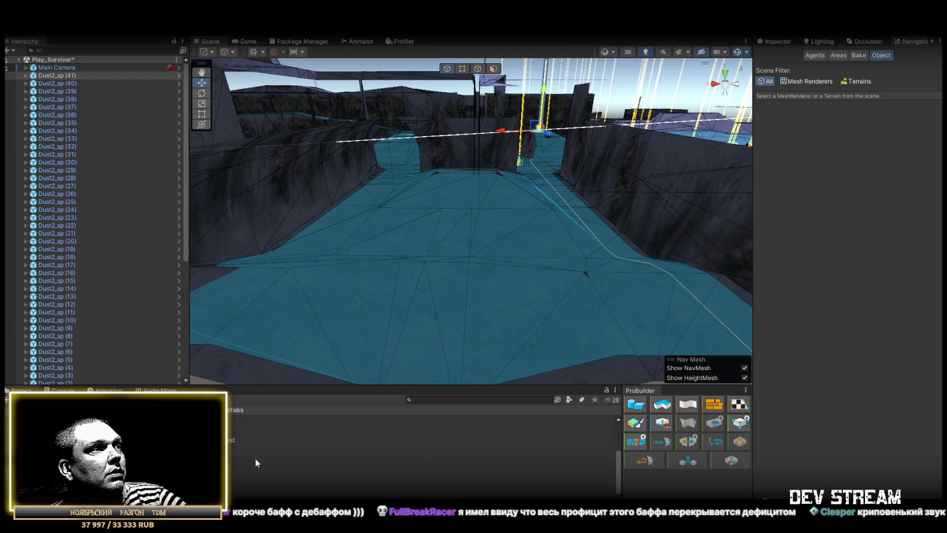
- Line the long corridor floor with more spawns, up to Dust2_sp (49)
{"action": "left_click_drag", "start_coordinate": [333, 414], "coordinate": [649, 293]}
{"action": "left_click_drag", "start_coordinate": [341, 479], "coordinate": [532, 259]}
{"action": "left_click_drag", "start_coordinate": [589, 239], "coordinate": [585, 238]}
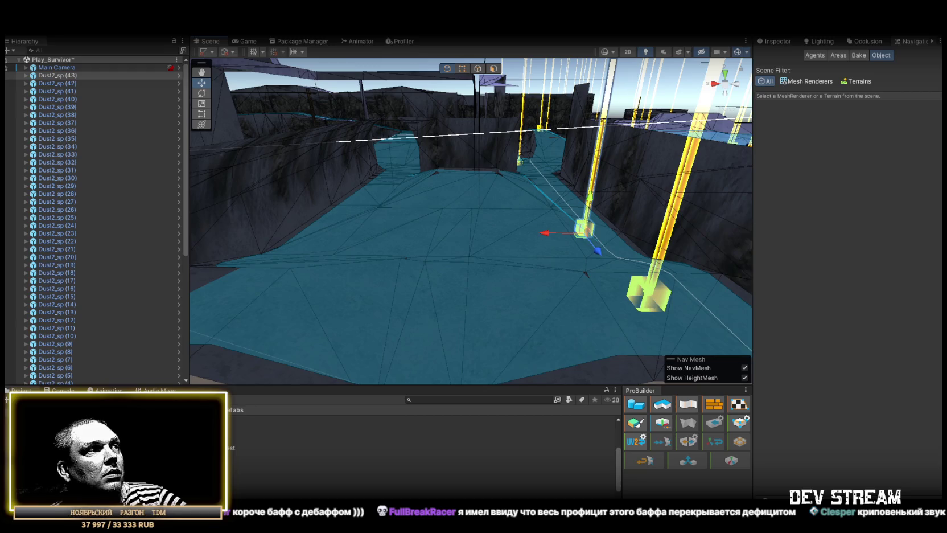
{"action": "mouse_move", "coordinate": [342, 463]}
{"action": "left_mouse_down"}
{"action": "mouse_move", "coordinate": [528, 244]}
{"action": "mouse_move", "coordinate": [492, 218]}
{"action": "left_mouse_up"}
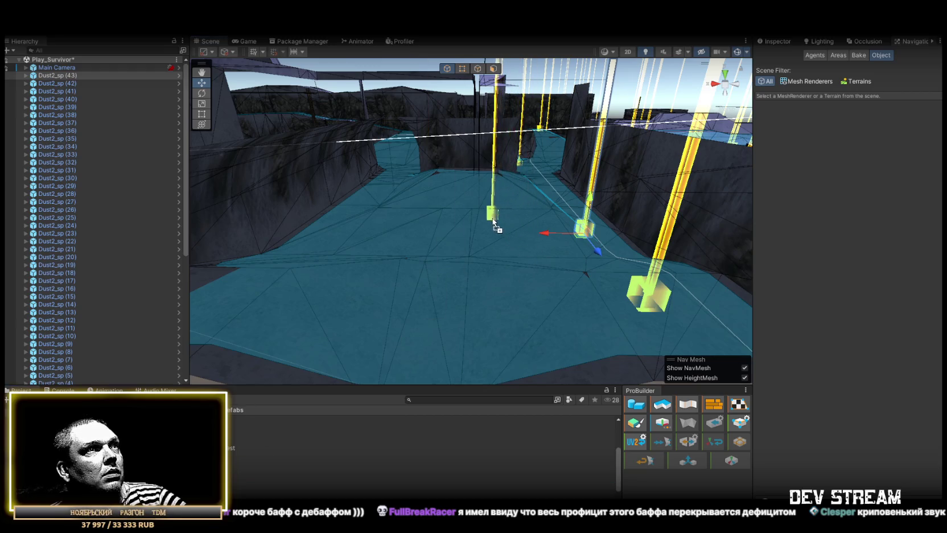
{"action": "mouse_move", "coordinate": [341, 487]}
{"action": "left_mouse_down"}
{"action": "mouse_move", "coordinate": [376, 364]}
{"action": "mouse_move", "coordinate": [453, 307]}
{"action": "mouse_move", "coordinate": [442, 299]}
{"action": "left_mouse_up"}
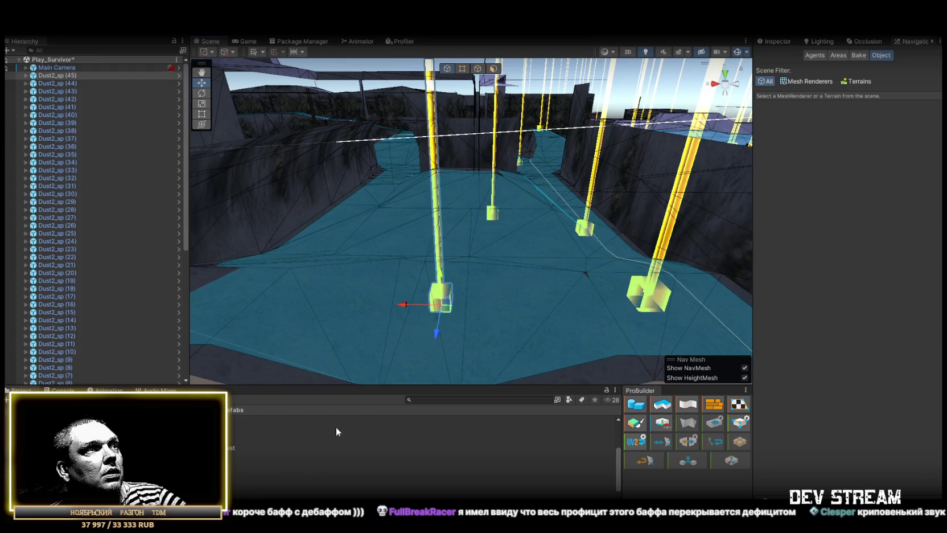
{"action": "left_click_drag", "start_coordinate": [347, 269], "coordinate": [330, 233]}
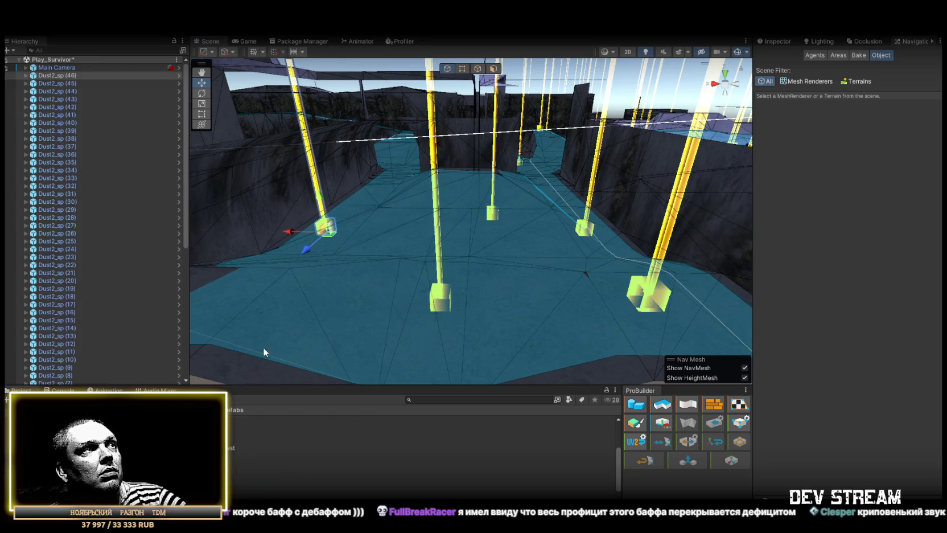
{"action": "left_click_drag", "start_coordinate": [342, 487], "coordinate": [333, 328]}
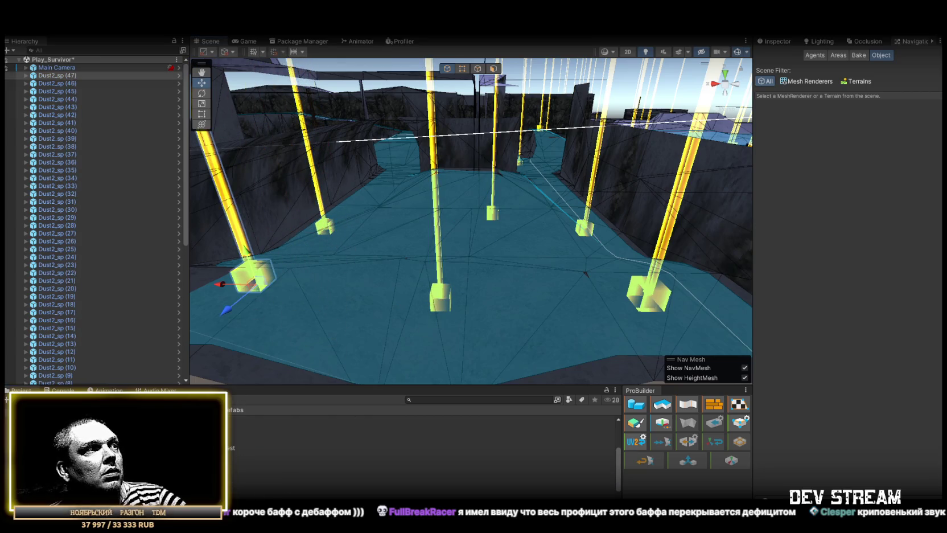
{"action": "left_click_drag", "start_coordinate": [205, 450], "coordinate": [364, 293]}
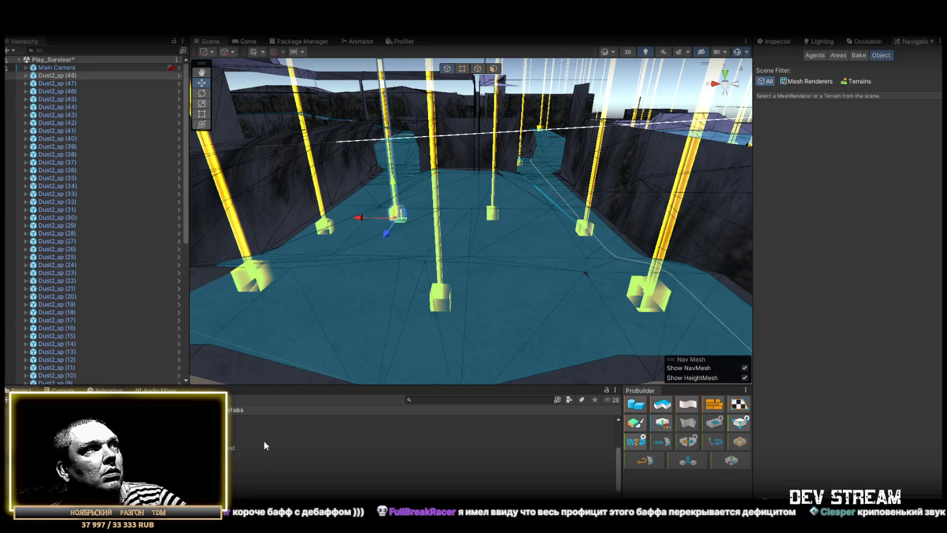
{"action": "mouse_move", "coordinate": [317, 403]}
{"action": "left_mouse_down"}
{"action": "mouse_move", "coordinate": [467, 231]}
{"action": "mouse_move", "coordinate": [466, 249]}
{"action": "left_mouse_up"}
{"action": "scroll", "coordinate": [473, 256], "scroll_direction": "up", "scroll_amount": 10}
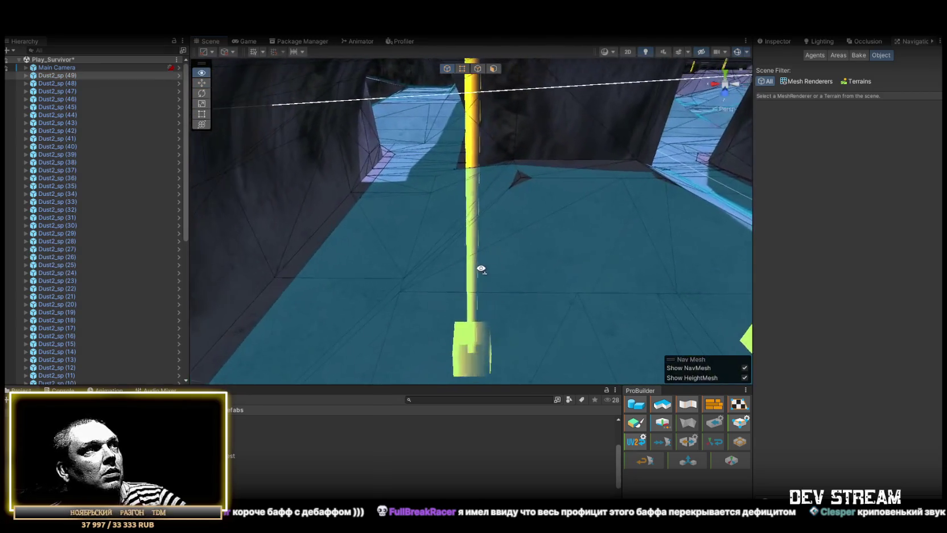
- Add corridor spawn points including Dust2_sp (51) and (52)
{"action": "mouse_move", "coordinate": [317, 403]}
{"action": "left_mouse_down"}
{"action": "mouse_move", "coordinate": [391, 275]}
{"action": "mouse_move", "coordinate": [388, 219]}
{"action": "left_mouse_up"}
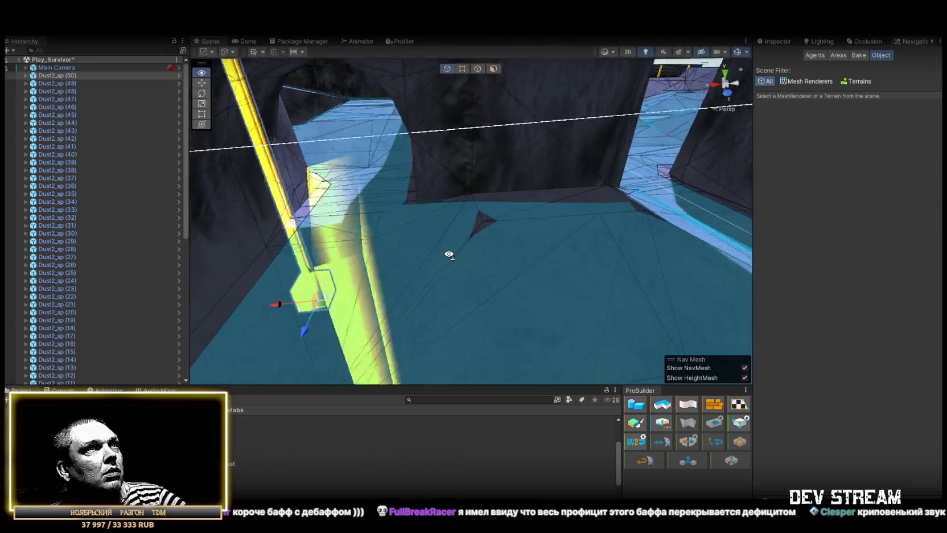
{"action": "mouse_move", "coordinate": [460, 270]}
{"action": "left_mouse_down"}
{"action": "mouse_move", "coordinate": [565, 269]}
{"action": "mouse_move", "coordinate": [510, 251]}
{"action": "mouse_move", "coordinate": [398, 275]}
{"action": "mouse_move", "coordinate": [369, 268]}
{"action": "mouse_move", "coordinate": [377, 268]}
{"action": "left_mouse_up"}
{"action": "mouse_move", "coordinate": [347, 403]}
{"action": "left_mouse_down"}
{"action": "mouse_move", "coordinate": [481, 237]}
{"action": "mouse_move", "coordinate": [635, 211]}
{"action": "mouse_move", "coordinate": [492, 220]}
{"action": "mouse_move", "coordinate": [639, 243]}
{"action": "mouse_move", "coordinate": [404, 265]}
{"action": "left_mouse_up"}
{"action": "mouse_move", "coordinate": [236, 485]}
{"action": "left_mouse_down"}
{"action": "mouse_move", "coordinate": [539, 201]}
{"action": "mouse_move", "coordinate": [518, 212]}
{"action": "left_mouse_up"}
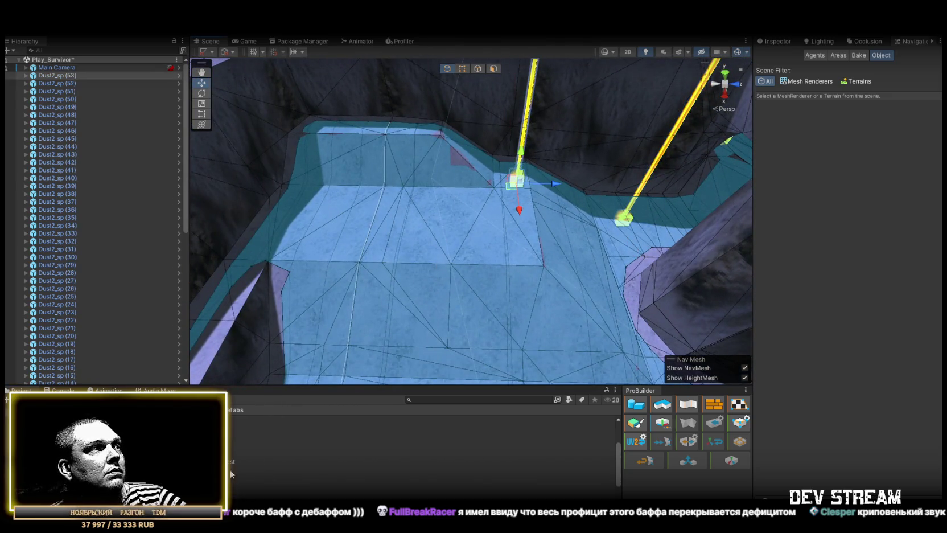
- Place Dust2_sp (55) by the wall, (56) on the floor, and two more on the ledge
{"action": "mouse_move", "coordinate": [231, 438]}
{"action": "left_mouse_down"}
{"action": "mouse_move", "coordinate": [317, 219]}
{"action": "mouse_move", "coordinate": [300, 228]}
{"action": "left_mouse_up"}
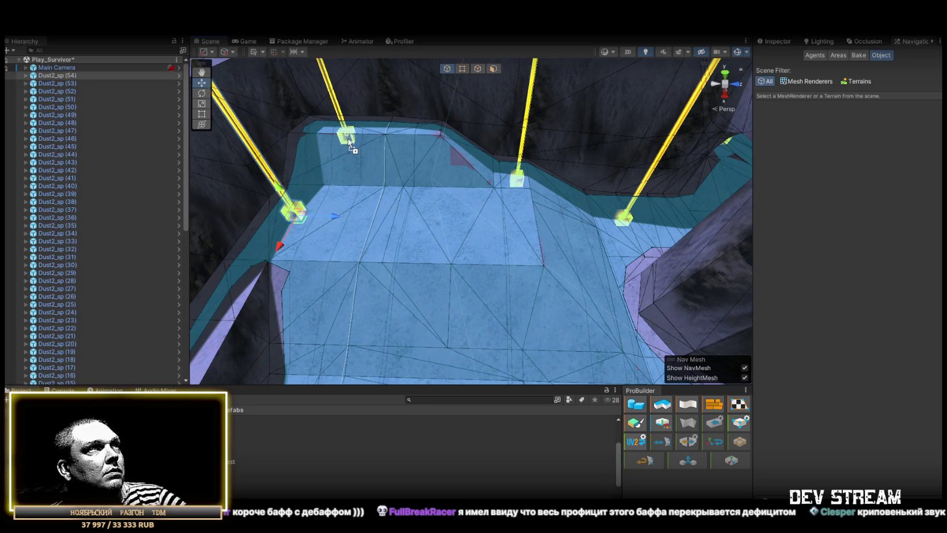
{"action": "mouse_move", "coordinate": [354, 135]}
{"action": "left_mouse_down"}
{"action": "mouse_move", "coordinate": [486, 173]}
{"action": "mouse_move", "coordinate": [341, 346]}
{"action": "left_mouse_up"}
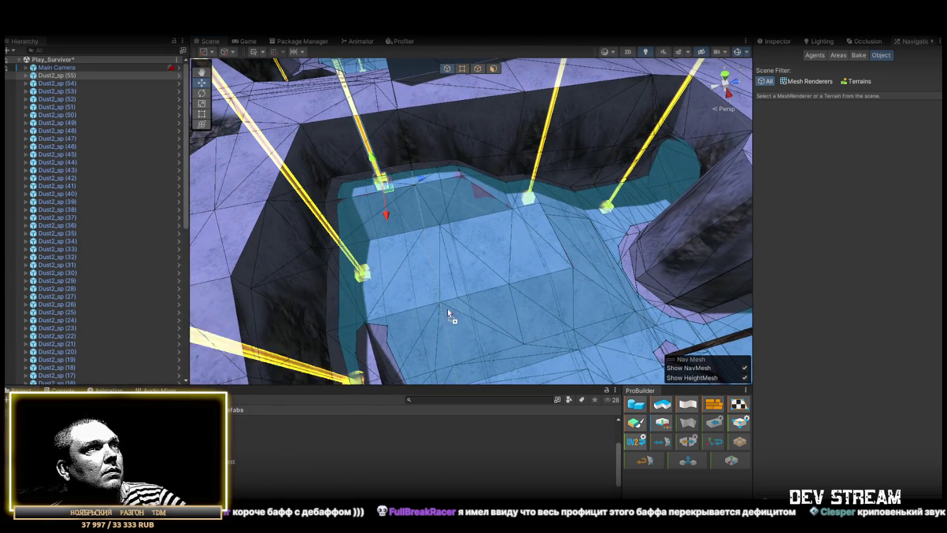
{"action": "left_click_drag", "start_coordinate": [488, 259], "coordinate": [488, 259]}
{"action": "mouse_move", "coordinate": [488, 260]}
{"action": "left_mouse_down"}
{"action": "mouse_move", "coordinate": [270, 260]}
{"action": "mouse_move", "coordinate": [134, 276]}
{"action": "left_mouse_up"}
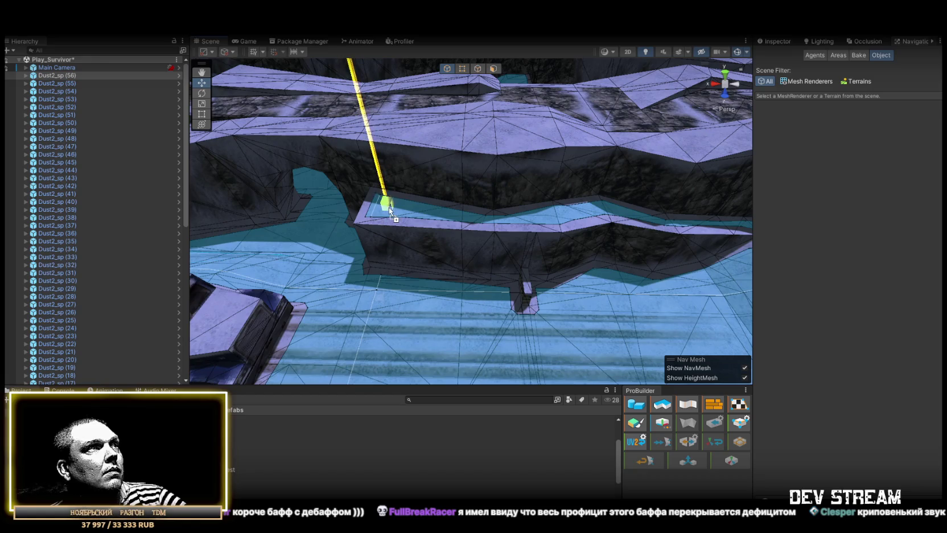
{"action": "mouse_move", "coordinate": [257, 480]}
{"action": "left_mouse_down"}
{"action": "mouse_move", "coordinate": [618, 211]}
{"action": "mouse_move", "coordinate": [592, 214]}
{"action": "left_mouse_up"}
{"action": "mouse_move", "coordinate": [512, 296]}
{"action": "left_mouse_down"}
{"action": "mouse_move", "coordinate": [267, 461]}
{"action": "mouse_move", "coordinate": [542, 239]}
{"action": "mouse_move", "coordinate": [572, 288]}
{"action": "mouse_move", "coordinate": [519, 303]}
{"action": "left_mouse_up"}
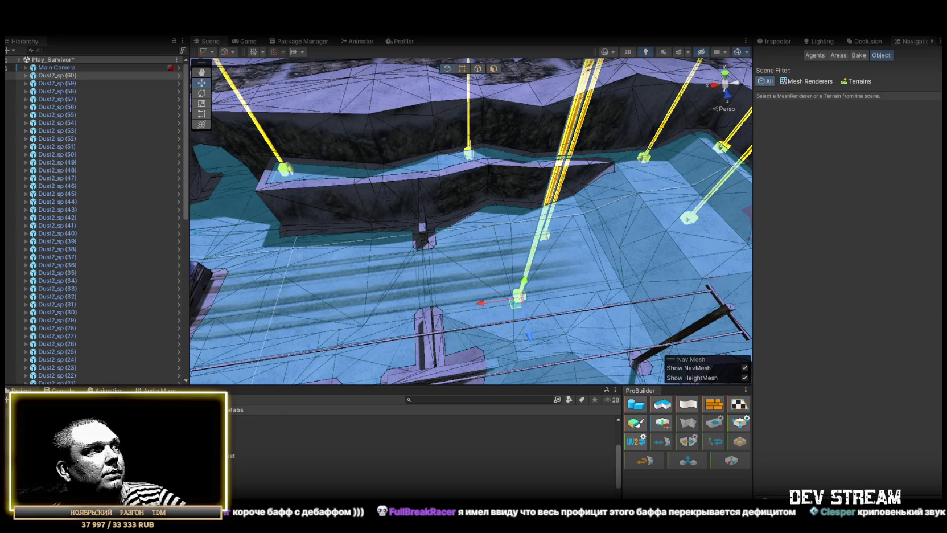
- Place a lower-floor spawn, frame it with F, then add Dust2_sp (63) and two more near the truck
{"action": "mouse_move", "coordinate": [276, 438]}
{"action": "left_mouse_down"}
{"action": "mouse_move", "coordinate": [440, 240]}
{"action": "mouse_move", "coordinate": [403, 354]}
{"action": "left_mouse_up"}
{"action": "key", "text": "f"}
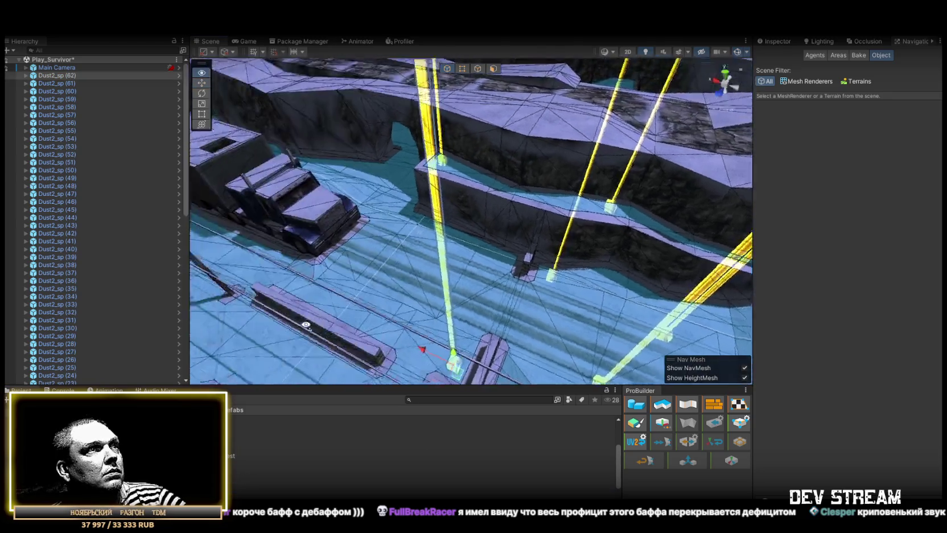
{"action": "mouse_move", "coordinate": [512, 256]}
{"action": "left_mouse_down"}
{"action": "mouse_move", "coordinate": [598, 291]}
{"action": "mouse_move", "coordinate": [285, 451]}
{"action": "left_mouse_up"}
{"action": "mouse_move", "coordinate": [228, 455]}
{"action": "left_mouse_down"}
{"action": "mouse_move", "coordinate": [454, 256]}
{"action": "mouse_move", "coordinate": [419, 236]}
{"action": "mouse_move", "coordinate": [492, 230]}
{"action": "mouse_move", "coordinate": [292, 399]}
{"action": "left_mouse_up"}
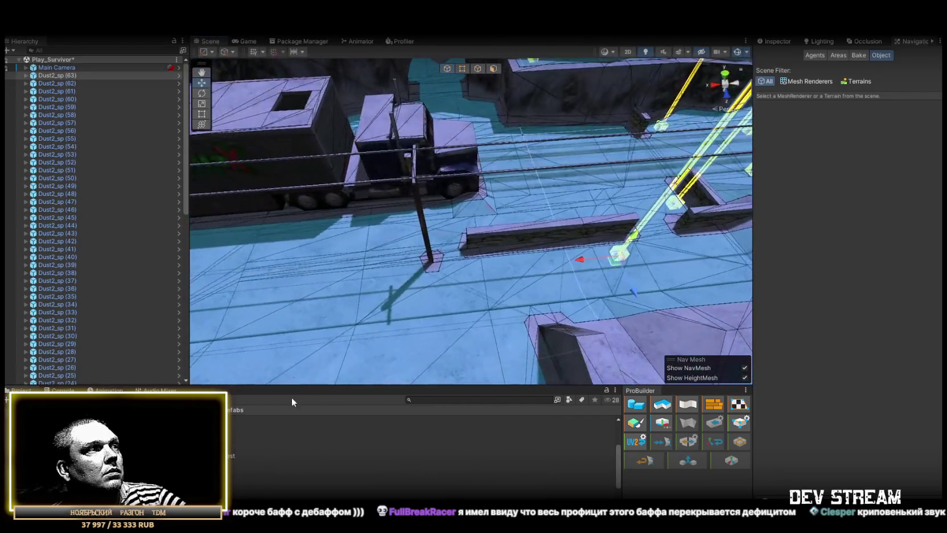
{"action": "mouse_move", "coordinate": [228, 456]}
{"action": "left_mouse_down"}
{"action": "mouse_move", "coordinate": [461, 244]}
{"action": "mouse_move", "coordinate": [438, 217]}
{"action": "left_mouse_up"}
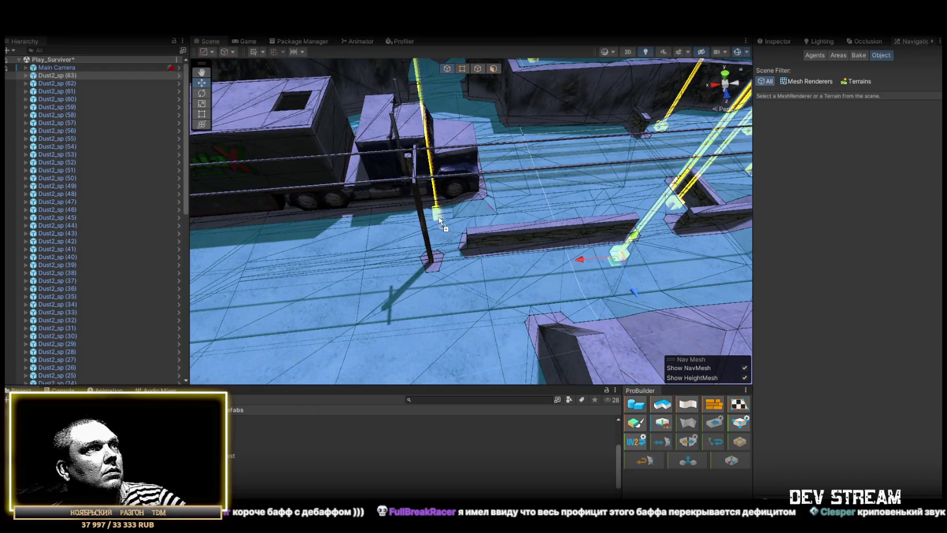
{"action": "mouse_move", "coordinate": [231, 455]}
{"action": "left_mouse_down"}
{"action": "mouse_move", "coordinate": [496, 262]}
{"action": "mouse_move", "coordinate": [519, 256]}
{"action": "mouse_move", "coordinate": [500, 254]}
{"action": "left_mouse_up"}
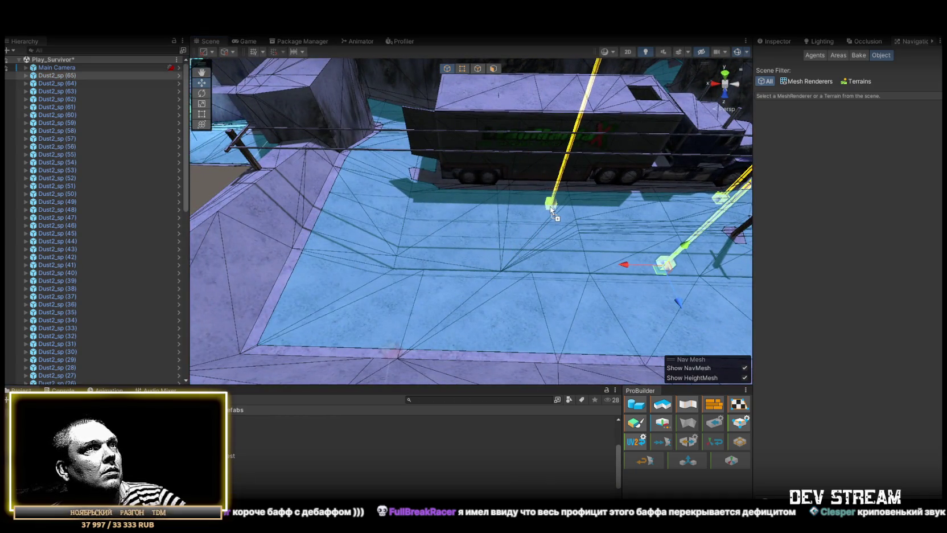
- Add Dust2_sp (68)–(70) and further spawns around the truck, up to Dust2_sp (77)
{"action": "mouse_move", "coordinate": [231, 456]}
{"action": "left_mouse_down"}
{"action": "mouse_move", "coordinate": [430, 299]}
{"action": "mouse_move", "coordinate": [518, 263]}
{"action": "left_mouse_up"}
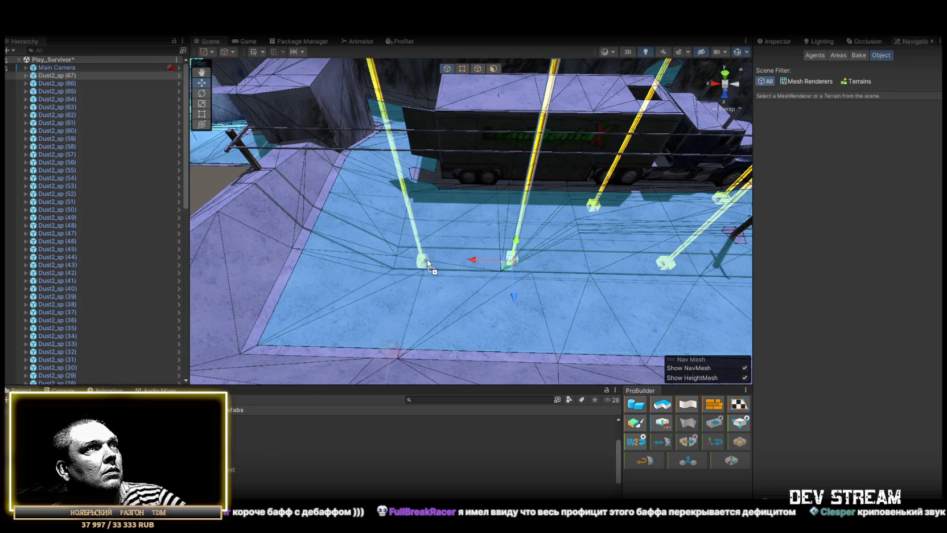
{"action": "left_click_drag", "start_coordinate": [452, 211], "coordinate": [451, 210]}
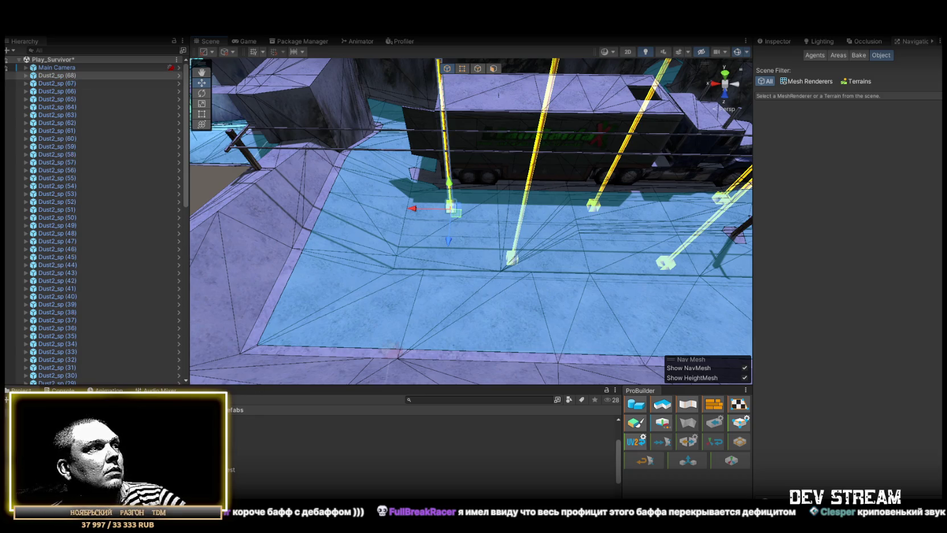
{"action": "mouse_move", "coordinate": [231, 456]}
{"action": "left_mouse_down"}
{"action": "mouse_move", "coordinate": [381, 279]}
{"action": "mouse_move", "coordinate": [313, 326]}
{"action": "mouse_move", "coordinate": [350, 342]}
{"action": "left_mouse_up"}
{"action": "mouse_move", "coordinate": [230, 455]}
{"action": "left_mouse_down"}
{"action": "mouse_move", "coordinate": [607, 317]}
{"action": "mouse_move", "coordinate": [597, 315]}
{"action": "mouse_move", "coordinate": [720, 283]}
{"action": "mouse_move", "coordinate": [551, 291]}
{"action": "mouse_move", "coordinate": [563, 288]}
{"action": "left_mouse_up"}
{"action": "mouse_move", "coordinate": [240, 475]}
{"action": "left_mouse_down"}
{"action": "mouse_move", "coordinate": [595, 297]}
{"action": "mouse_move", "coordinate": [549, 291]}
{"action": "left_mouse_up"}
{"action": "mouse_move", "coordinate": [548, 290]}
{"action": "left_mouse_down"}
{"action": "mouse_move", "coordinate": [335, 165]}
{"action": "mouse_move", "coordinate": [736, 203]}
{"action": "mouse_move", "coordinate": [592, 207]}
{"action": "mouse_move", "coordinate": [760, 206]}
{"action": "mouse_move", "coordinate": [529, 195]}
{"action": "left_mouse_up"}
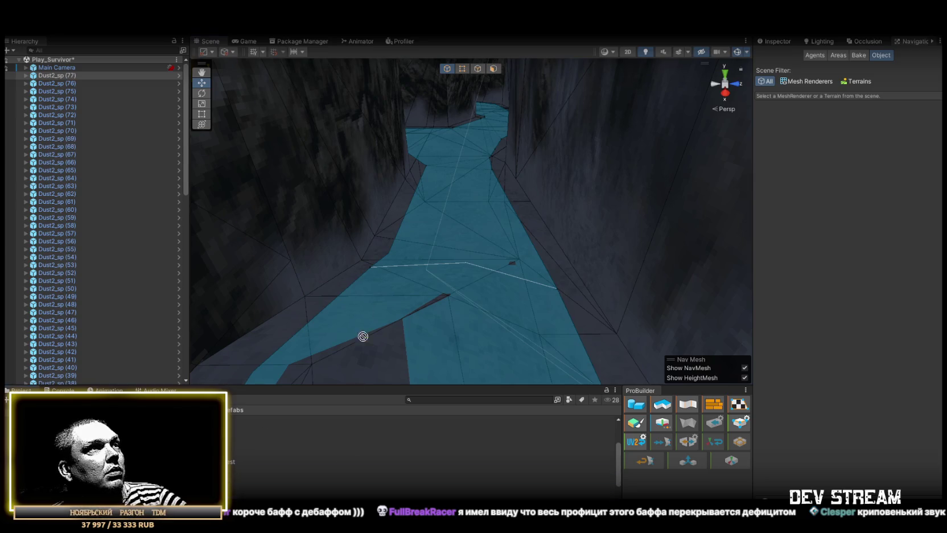
- Place Dust2_sp (78) through (81) along the narrow canyon corridor
{"action": "left_click_drag", "start_coordinate": [463, 223], "coordinate": [463, 223]}
{"action": "scroll", "coordinate": [493, 205], "scroll_direction": "up", "scroll_amount": 10}
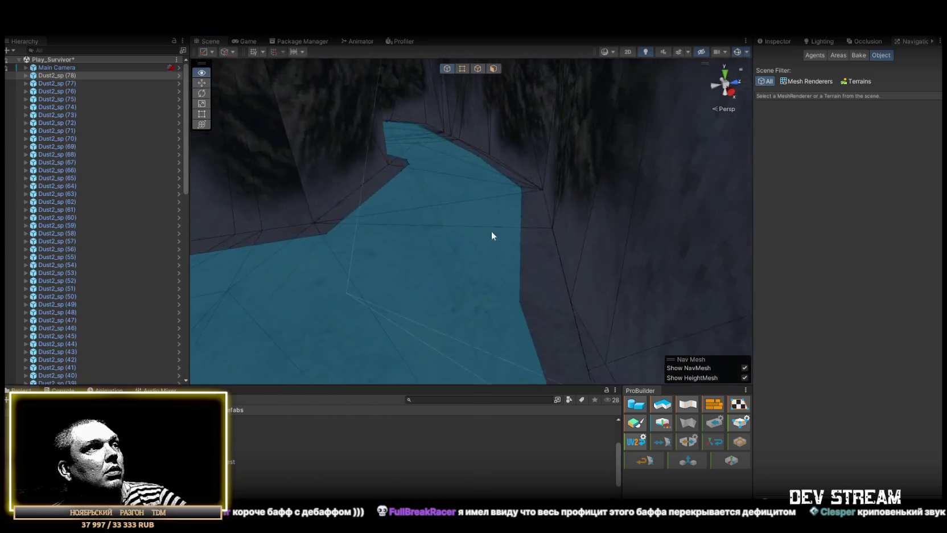
{"action": "mouse_move", "coordinate": [288, 428]}
{"action": "left_mouse_down"}
{"action": "mouse_move", "coordinate": [478, 205]}
{"action": "mouse_move", "coordinate": [481, 219]}
{"action": "left_mouse_up"}
{"action": "mouse_move", "coordinate": [481, 220]}
{"action": "left_mouse_down"}
{"action": "mouse_move", "coordinate": [444, 169]}
{"action": "mouse_move", "coordinate": [267, 187]}
{"action": "left_mouse_up"}
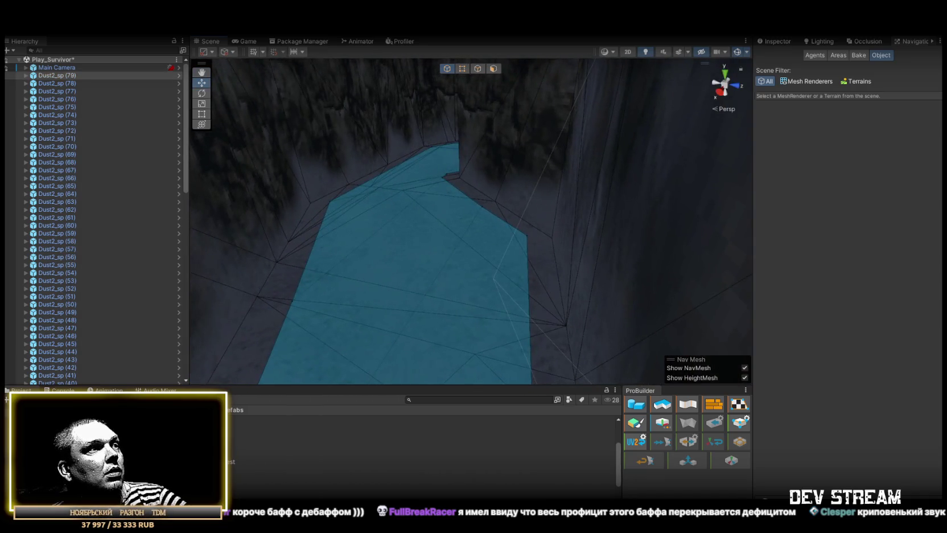
{"action": "left_click_drag", "start_coordinate": [371, 215], "coordinate": [499, 186]}
{"action": "scroll", "coordinate": [493, 196], "scroll_direction": "down", "scroll_amount": 8}
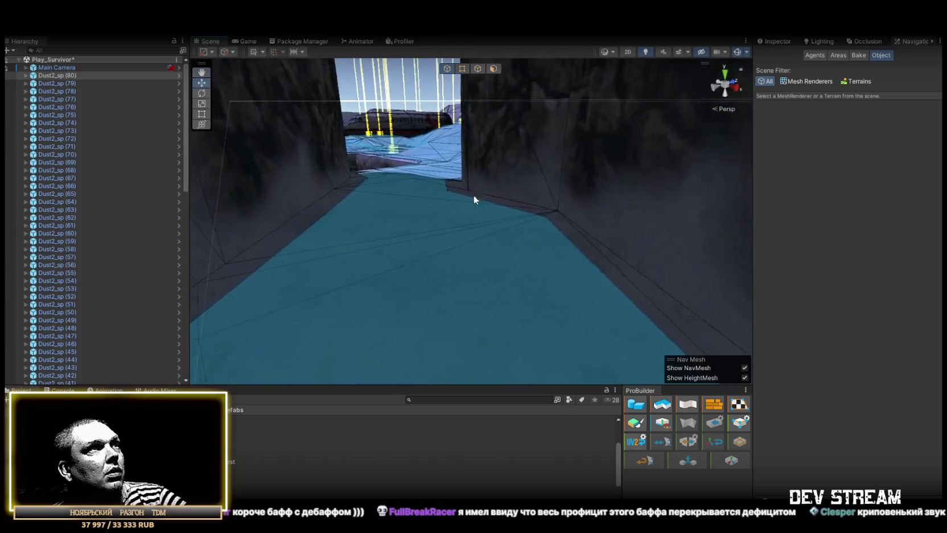
{"action": "key", "text": "ctrl+d"}
{"action": "mouse_move", "coordinate": [422, 238]}
{"action": "left_mouse_down"}
{"action": "mouse_move", "coordinate": [548, 106]}
{"action": "mouse_move", "coordinate": [561, 253]}
{"action": "left_mouse_up"}
- Place Dust2_sp (82) through (85) in the corridor and at the tunnel
{"action": "mouse_move", "coordinate": [188, 433]}
{"action": "left_mouse_down"}
{"action": "mouse_move", "coordinate": [490, 227]}
{"action": "mouse_move", "coordinate": [478, 248]}
{"action": "mouse_move", "coordinate": [494, 214]}
{"action": "mouse_move", "coordinate": [542, 221]}
{"action": "mouse_move", "coordinate": [425, 239]}
{"action": "mouse_move", "coordinate": [430, 224]}
{"action": "left_mouse_up"}
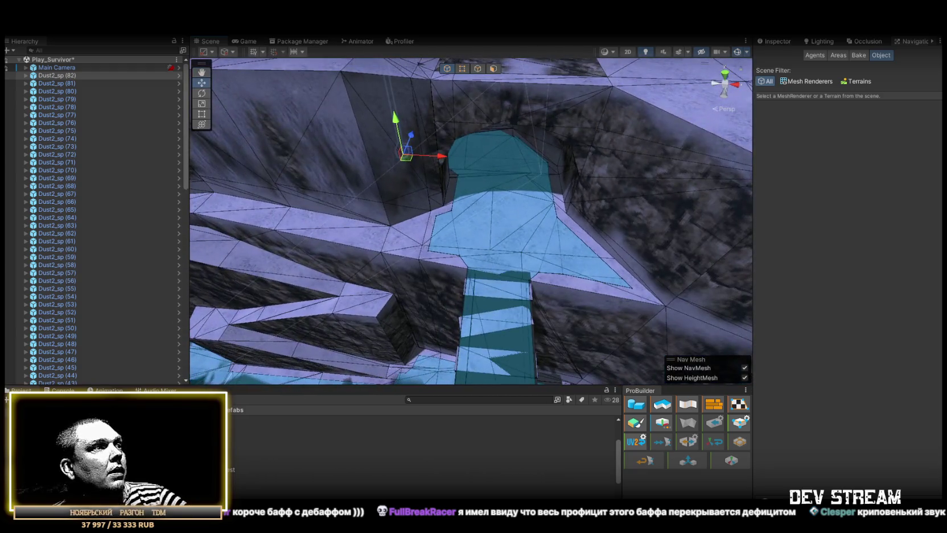
{"action": "mouse_move", "coordinate": [188, 433]}
{"action": "left_mouse_down"}
{"action": "mouse_move", "coordinate": [499, 234]}
{"action": "mouse_move", "coordinate": [507, 222]}
{"action": "mouse_move", "coordinate": [494, 206]}
{"action": "mouse_move", "coordinate": [308, 455]}
{"action": "left_mouse_up"}
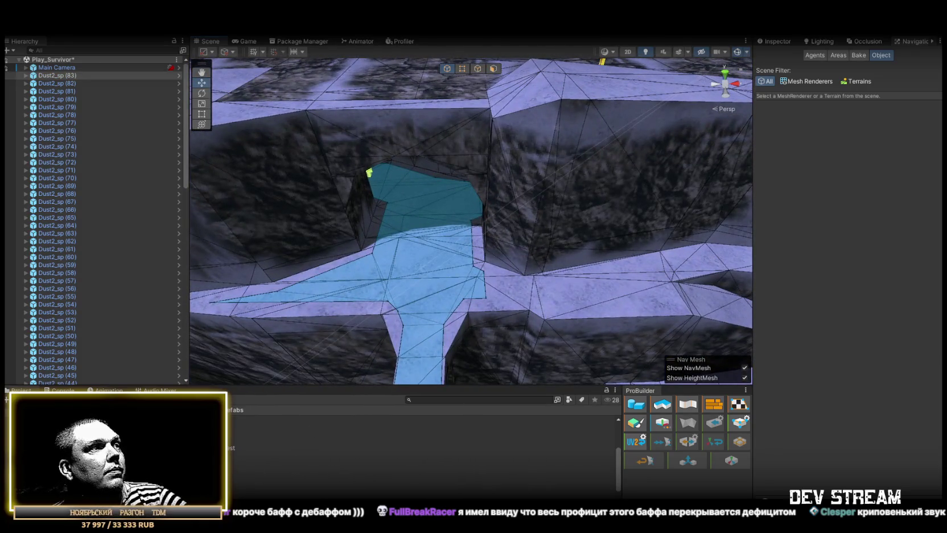
{"action": "left_click_drag", "start_coordinate": [428, 256], "coordinate": [428, 256]}
{"action": "mouse_move", "coordinate": [428, 256]}
{"action": "left_mouse_down"}
{"action": "mouse_move", "coordinate": [313, 311]}
{"action": "mouse_move", "coordinate": [576, 332]}
{"action": "mouse_move", "coordinate": [213, 127]}
{"action": "left_mouse_up"}
{"action": "left_click_drag", "start_coordinate": [236, 473], "coordinate": [495, 265]}
{"action": "mouse_move", "coordinate": [495, 264]}
{"action": "left_mouse_down"}
{"action": "mouse_move", "coordinate": [503, 254]}
{"action": "mouse_move", "coordinate": [433, 211]}
{"action": "mouse_move", "coordinate": [598, 216]}
{"action": "mouse_move", "coordinate": [532, 201]}
{"action": "mouse_move", "coordinate": [334, 195]}
{"action": "mouse_move", "coordinate": [361, 317]}
{"action": "left_mouse_up"}
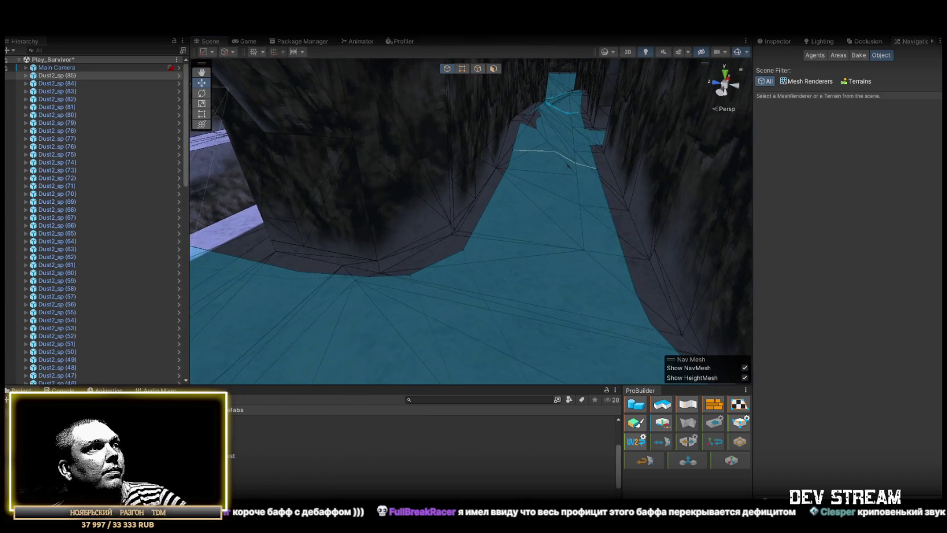
- Place Dust2_sp (87) through (91) further along the corridor floor
{"action": "left_click_drag", "start_coordinate": [401, 367], "coordinate": [499, 264]}
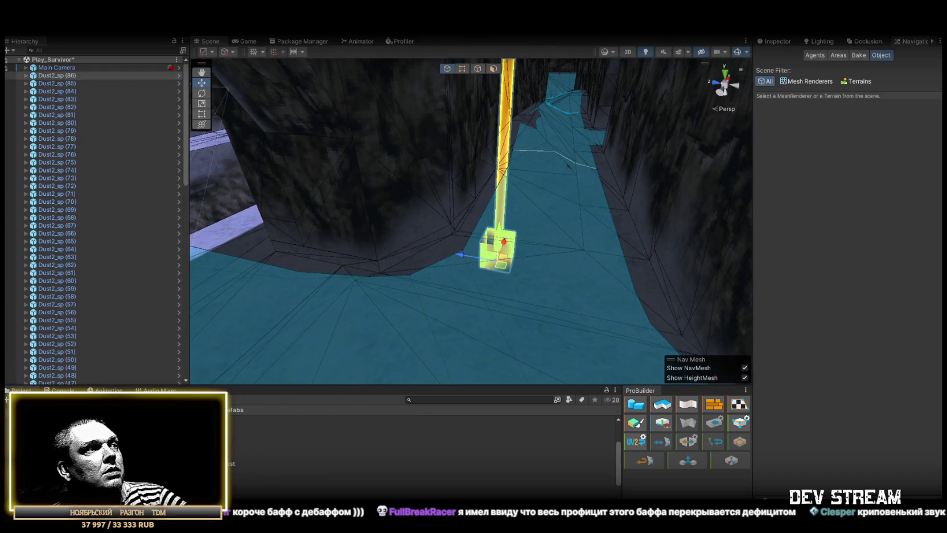
{"action": "left_click_drag", "start_coordinate": [592, 188], "coordinate": [592, 187]}
{"action": "mouse_move", "coordinate": [592, 188]}
{"action": "left_mouse_down"}
{"action": "mouse_move", "coordinate": [577, 180]}
{"action": "mouse_move", "coordinate": [616, 196]}
{"action": "mouse_move", "coordinate": [594, 215]}
{"action": "left_mouse_up"}
{"action": "mouse_move", "coordinate": [478, 213]}
{"action": "left_mouse_down"}
{"action": "mouse_move", "coordinate": [448, 190]}
{"action": "mouse_move", "coordinate": [491, 204]}
{"action": "mouse_move", "coordinate": [484, 212]}
{"action": "left_mouse_up"}
{"action": "left_click_drag", "start_coordinate": [381, 354], "coordinate": [446, 259]}
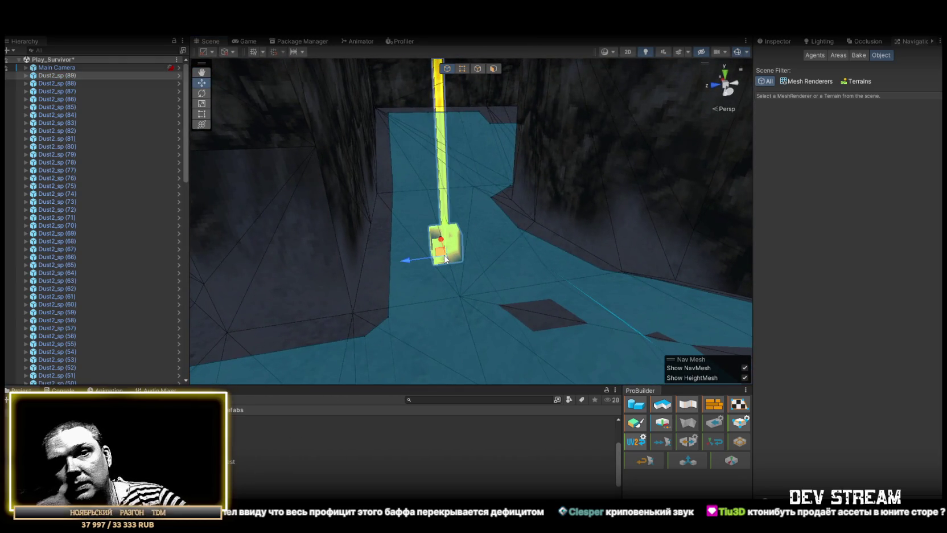
{"action": "mouse_move", "coordinate": [382, 178]}
{"action": "left_mouse_down"}
{"action": "mouse_move", "coordinate": [451, 166]}
{"action": "mouse_move", "coordinate": [639, 203]}
{"action": "mouse_move", "coordinate": [723, 192]}
{"action": "mouse_move", "coordinate": [785, 199]}
{"action": "left_mouse_up"}
{"action": "mouse_move", "coordinate": [351, 376]}
{"action": "left_mouse_down"}
{"action": "mouse_move", "coordinate": [377, 254]}
{"action": "mouse_move", "coordinate": [455, 249]}
{"action": "mouse_move", "coordinate": [292, 226]}
{"action": "mouse_move", "coordinate": [372, 210]}
{"action": "mouse_move", "coordinate": [492, 270]}
{"action": "mouse_move", "coordinate": [499, 254]}
{"action": "mouse_move", "coordinate": [532, 260]}
{"action": "left_mouse_up"}
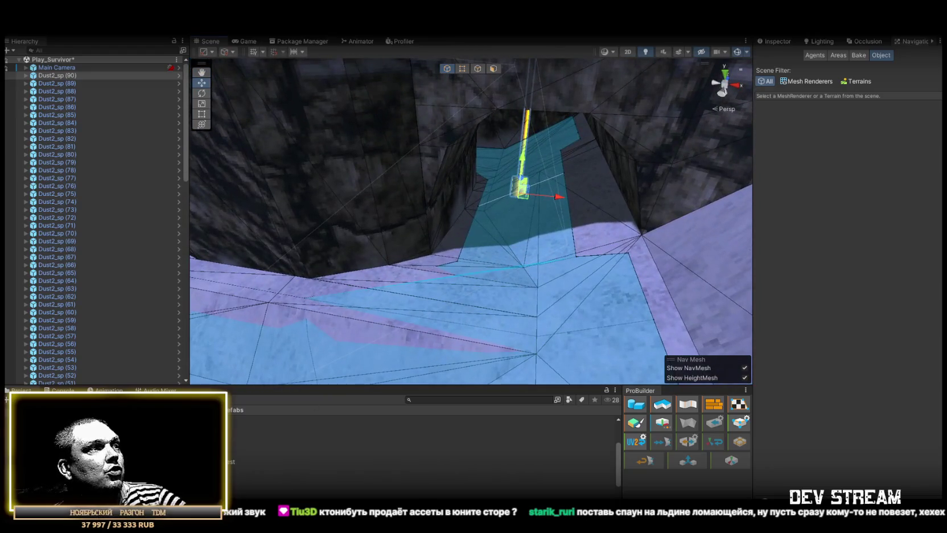
{"action": "mouse_move", "coordinate": [308, 434]}
{"action": "left_mouse_down"}
{"action": "mouse_move", "coordinate": [499, 282]}
{"action": "mouse_move", "coordinate": [512, 301]}
{"action": "left_mouse_up"}
{"action": "mouse_move", "coordinate": [513, 302]}
{"action": "left_mouse_down"}
{"action": "mouse_move", "coordinate": [344, 261]}
{"action": "mouse_move", "coordinate": [260, 282]}
{"action": "mouse_move", "coordinate": [312, 310]}
{"action": "mouse_move", "coordinate": [486, 322]}
{"action": "mouse_move", "coordinate": [450, 296]}
{"action": "mouse_move", "coordinate": [586, 326]}
{"action": "mouse_move", "coordinate": [441, 285]}
{"action": "mouse_move", "coordinate": [365, 336]}
{"action": "left_mouse_up"}
- Place Dust2_sp (92)–(95) on the ledges and (98)–(99) between the low walls
{"action": "left_click_drag", "start_coordinate": [462, 231], "coordinate": [461, 231]}
{"action": "mouse_move", "coordinate": [374, 298]}
{"action": "left_mouse_down"}
{"action": "mouse_move", "coordinate": [460, 270]}
{"action": "mouse_move", "coordinate": [399, 284]}
{"action": "left_mouse_up"}
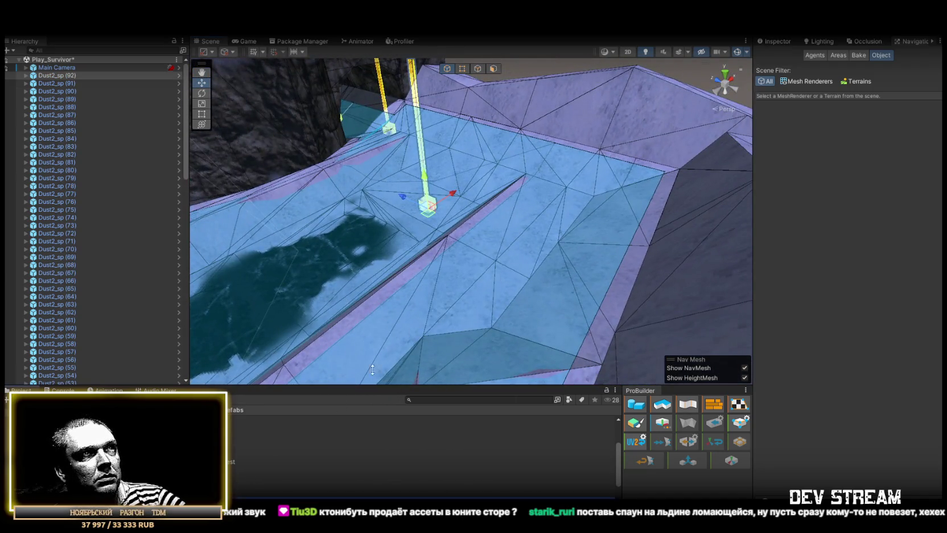
{"action": "left_click_drag", "start_coordinate": [590, 215], "coordinate": [532, 232]}
{"action": "mouse_move", "coordinate": [228, 487]}
{"action": "left_mouse_down"}
{"action": "mouse_move", "coordinate": [360, 307]}
{"action": "mouse_move", "coordinate": [301, 312]}
{"action": "left_mouse_up"}
{"action": "mouse_move", "coordinate": [227, 487]}
{"action": "left_mouse_down"}
{"action": "mouse_move", "coordinate": [355, 225]}
{"action": "mouse_move", "coordinate": [538, 249]}
{"action": "left_mouse_up"}
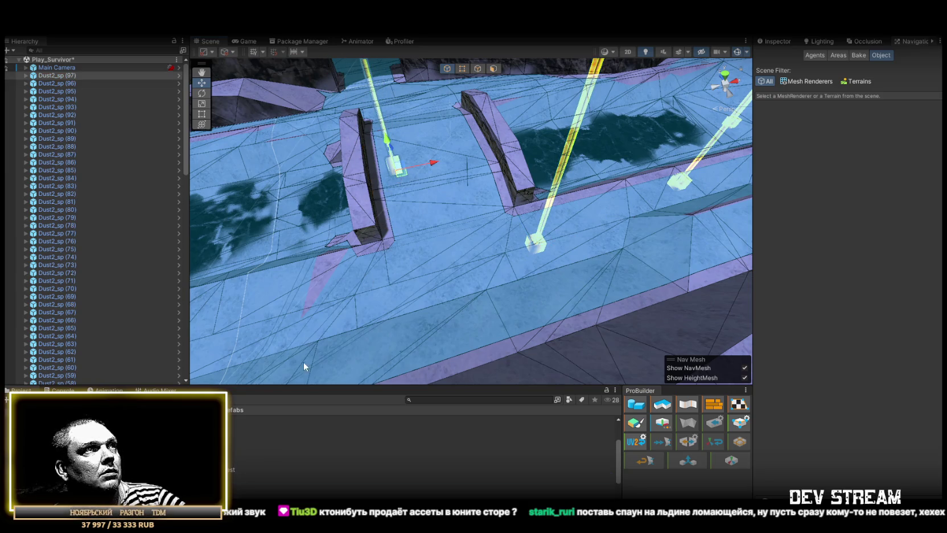
{"action": "left_click_drag", "start_coordinate": [230, 476], "coordinate": [432, 242]}
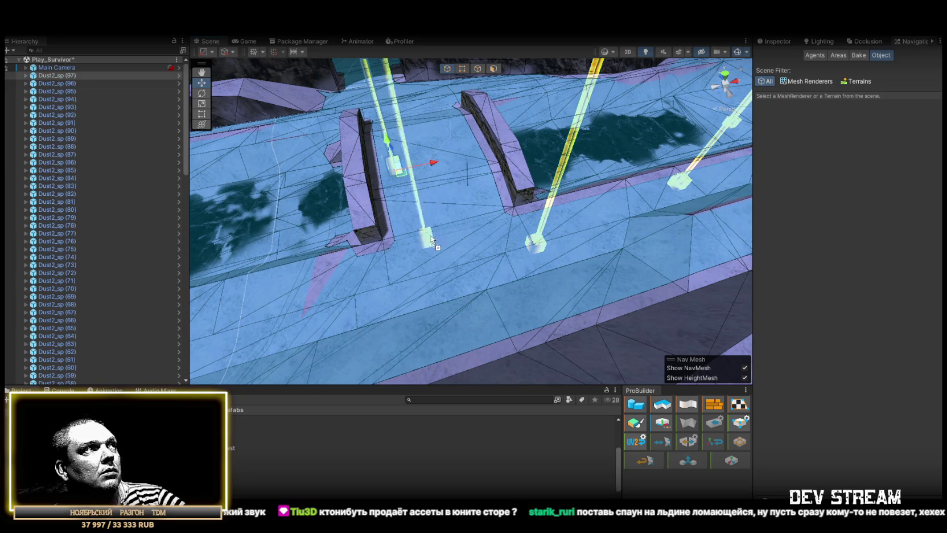
{"action": "left_click_drag", "start_coordinate": [456, 125], "coordinate": [315, 382]}
{"action": "left_click_drag", "start_coordinate": [231, 476], "coordinate": [555, 253]}
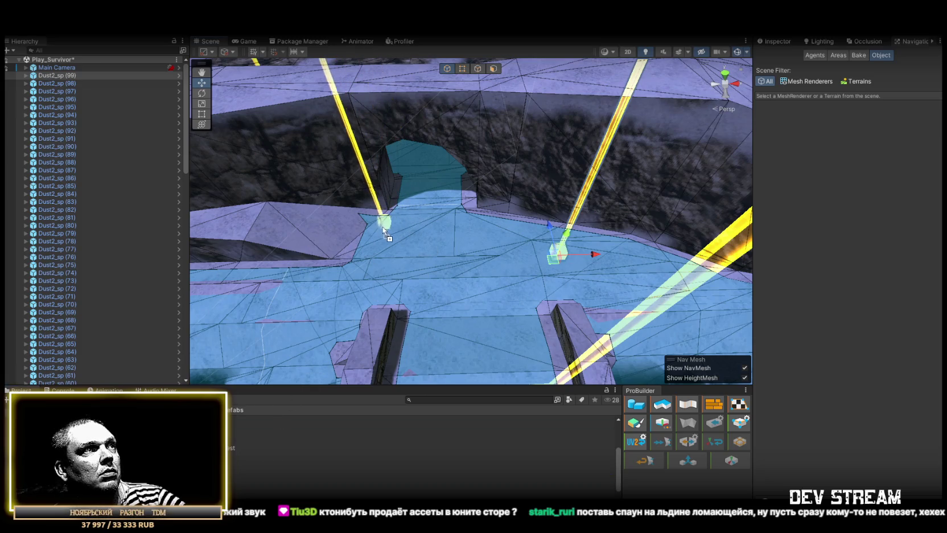
- Place a spawn inside the archway, survey the NavMesh, and select the KRAK object on the bridge
{"action": "mouse_move", "coordinate": [394, 236]}
{"action": "left_mouse_down"}
{"action": "mouse_move", "coordinate": [416, 173]}
{"action": "mouse_move", "coordinate": [539, 169]}
{"action": "mouse_move", "coordinate": [424, 220]}
{"action": "mouse_move", "coordinate": [370, 436]}
{"action": "left_mouse_up"}
{"action": "mouse_move", "coordinate": [230, 476]}
{"action": "left_mouse_down"}
{"action": "mouse_move", "coordinate": [511, 255]}
{"action": "mouse_move", "coordinate": [476, 237]}
{"action": "left_mouse_up"}
{"action": "scroll", "coordinate": [541, 275], "scroll_direction": "down", "scroll_amount": 5}
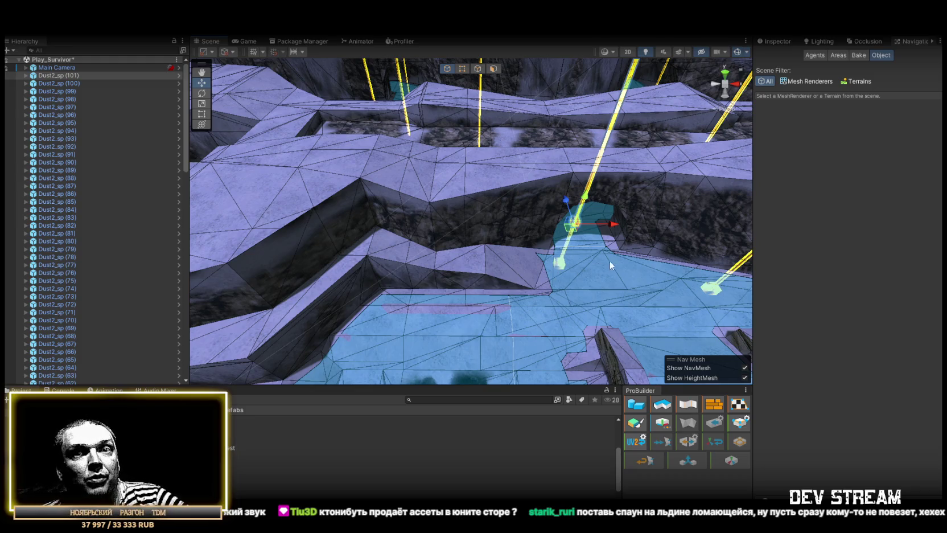
{"action": "mouse_move", "coordinate": [610, 260]}
{"action": "left_mouse_down"}
{"action": "mouse_move", "coordinate": [552, 241]}
{"action": "mouse_move", "coordinate": [592, 269]}
{"action": "mouse_move", "coordinate": [544, 256]}
{"action": "mouse_move", "coordinate": [439, 277]}
{"action": "mouse_move", "coordinate": [409, 255]}
{"action": "mouse_move", "coordinate": [461, 214]}
{"action": "mouse_move", "coordinate": [306, 213]}
{"action": "mouse_move", "coordinate": [402, 269]}
{"action": "mouse_move", "coordinate": [376, 243]}
{"action": "mouse_move", "coordinate": [393, 248]}
{"action": "left_mouse_up"}
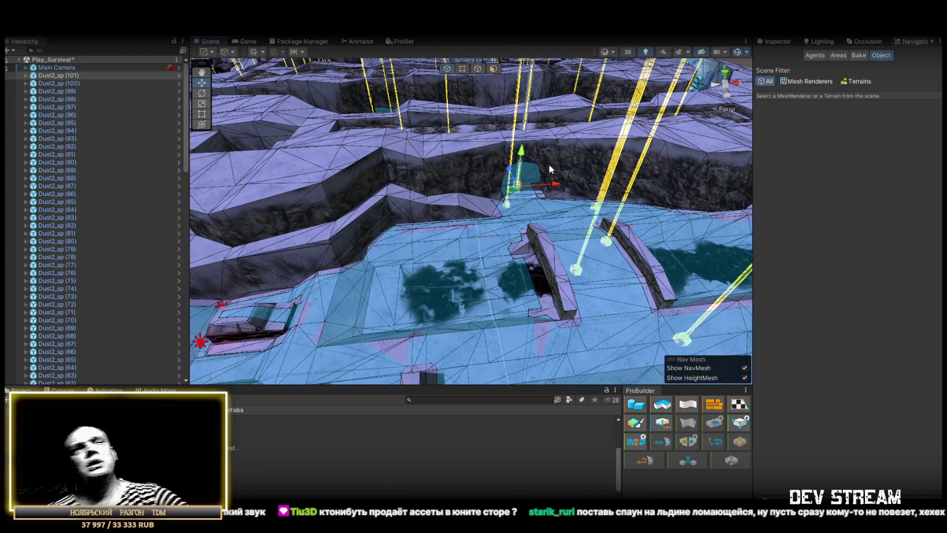
{"action": "mouse_move", "coordinate": [494, 194]}
{"action": "left_mouse_down"}
{"action": "mouse_move", "coordinate": [477, 193]}
{"action": "mouse_move", "coordinate": [520, 246]}
{"action": "mouse_move", "coordinate": [662, 262]}
{"action": "mouse_move", "coordinate": [556, 237]}
{"action": "mouse_move", "coordinate": [470, 250]}
{"action": "mouse_move", "coordinate": [480, 240]}
{"action": "mouse_move", "coordinate": [456, 319]}
{"action": "mouse_move", "coordinate": [453, 244]}
{"action": "mouse_move", "coordinate": [533, 261]}
{"action": "mouse_move", "coordinate": [393, 279]}
{"action": "mouse_move", "coordinate": [404, 282]}
{"action": "left_mouse_up"}
{"action": "left_click", "coordinate": [461, 254]}
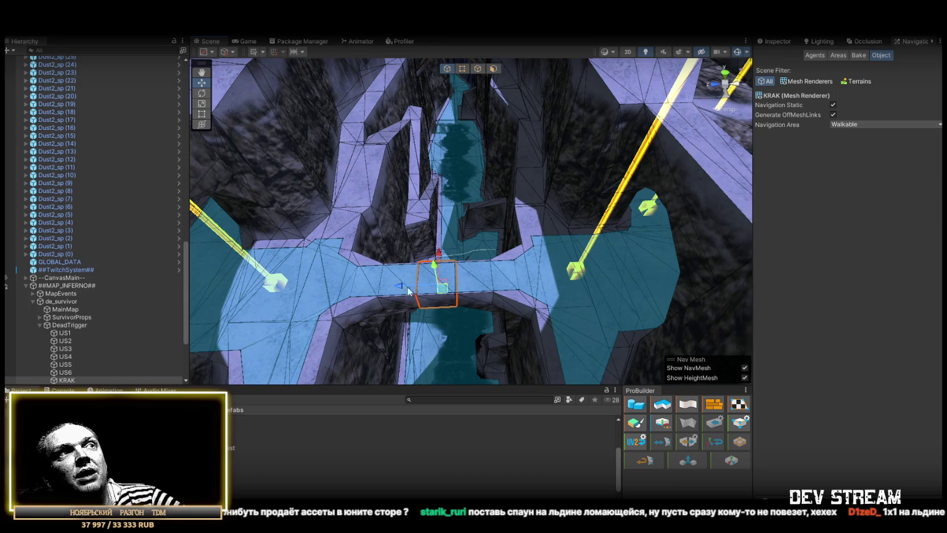
{"action": "left_click_drag", "start_coordinate": [467, 279], "coordinate": [450, 273]}
{"action": "left_click_drag", "start_coordinate": [451, 243], "coordinate": [372, 228]}
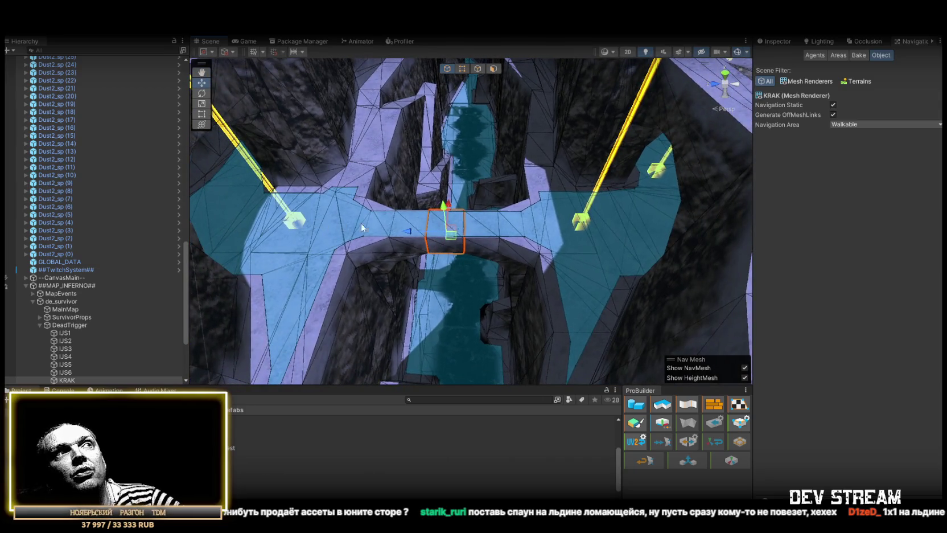
{"action": "mouse_move", "coordinate": [424, 272]}
{"action": "left_mouse_down"}
{"action": "mouse_move", "coordinate": [467, 230]}
{"action": "mouse_move", "coordinate": [458, 245]}
{"action": "mouse_move", "coordinate": [469, 257]}
{"action": "mouse_move", "coordinate": [347, 218]}
{"action": "mouse_move", "coordinate": [330, 233]}
{"action": "mouse_move", "coordinate": [412, 230]}
{"action": "left_mouse_up"}
- Place seven more Dust2_sp spawn points on the corridor and bridge floors, reaching Dust2_sp (109)
{"action": "left_click_drag", "start_coordinate": [398, 174], "coordinate": [392, 159]}
{"action": "mouse_move", "coordinate": [398, 239]}
{"action": "left_mouse_down"}
{"action": "mouse_move", "coordinate": [478, 227]}
{"action": "mouse_move", "coordinate": [360, 345]}
{"action": "left_mouse_up"}
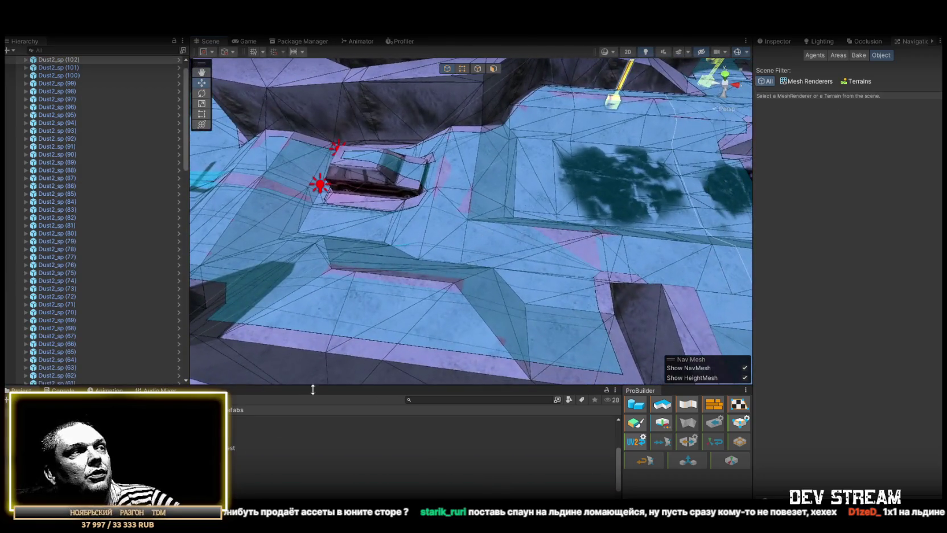
{"action": "left_click_drag", "start_coordinate": [290, 416], "coordinate": [461, 259]}
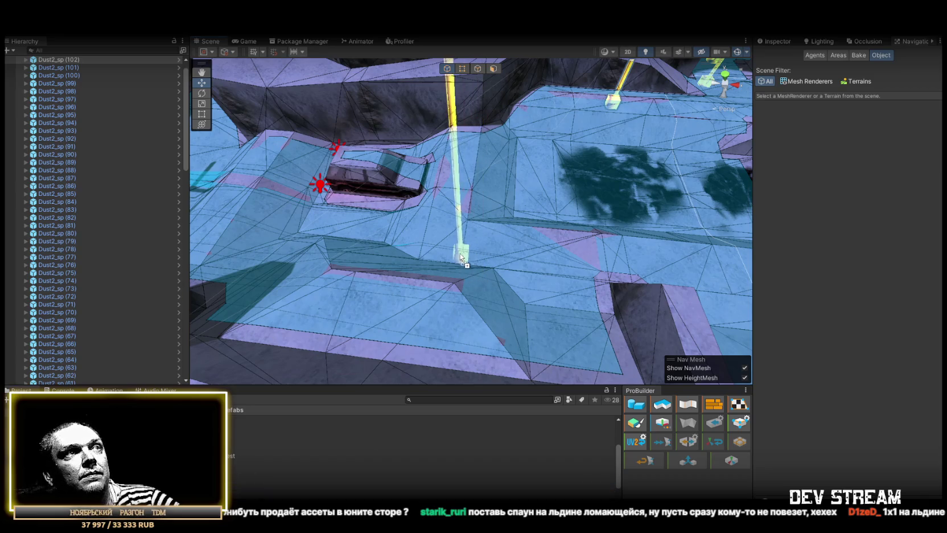
{"action": "key", "text": "s"}
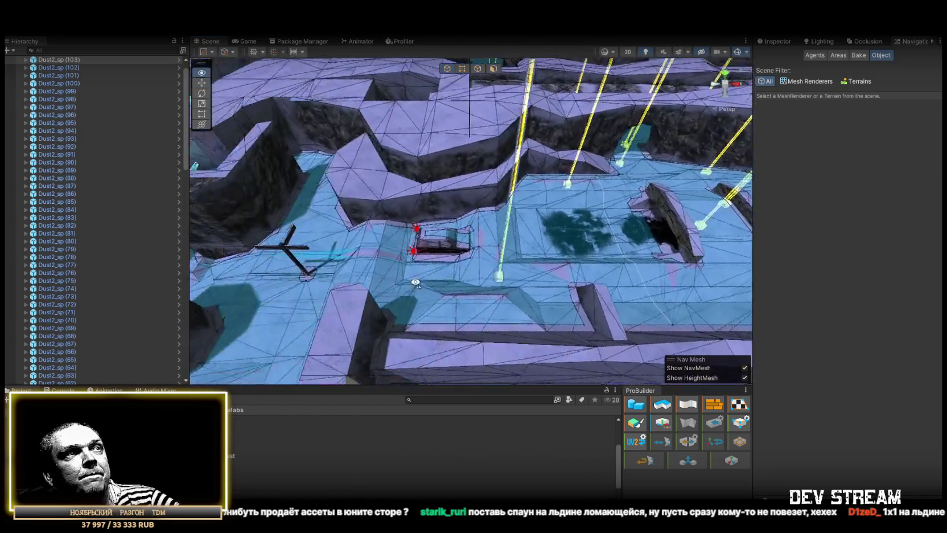
{"action": "key", "text": "w"}
{"action": "mouse_move", "coordinate": [296, 455]}
{"action": "left_mouse_down"}
{"action": "mouse_move", "coordinate": [454, 316]}
{"action": "mouse_move", "coordinate": [497, 306]}
{"action": "mouse_move", "coordinate": [437, 303]}
{"action": "left_mouse_up"}
{"action": "key", "text": "w"}
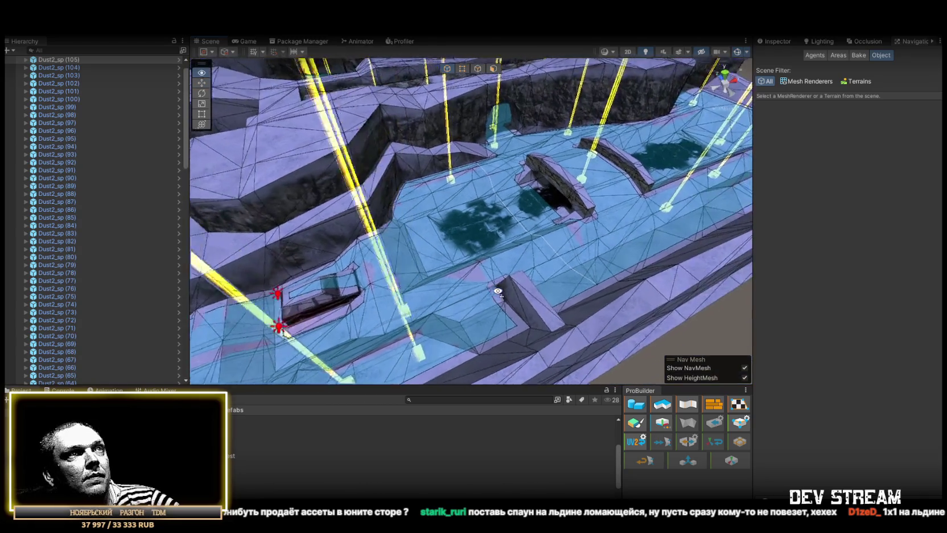
{"action": "key", "text": "w"}
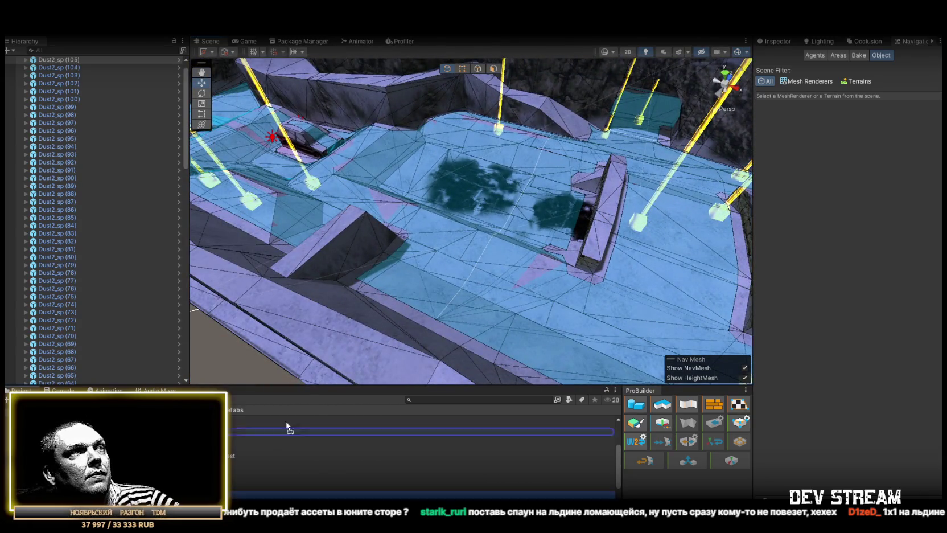
{"action": "left_click_drag", "start_coordinate": [225, 455], "coordinate": [452, 305]}
{"action": "mouse_move", "coordinate": [225, 455]}
{"action": "left_mouse_down"}
{"action": "mouse_move", "coordinate": [529, 275]}
{"action": "mouse_move", "coordinate": [509, 266]}
{"action": "left_mouse_up"}
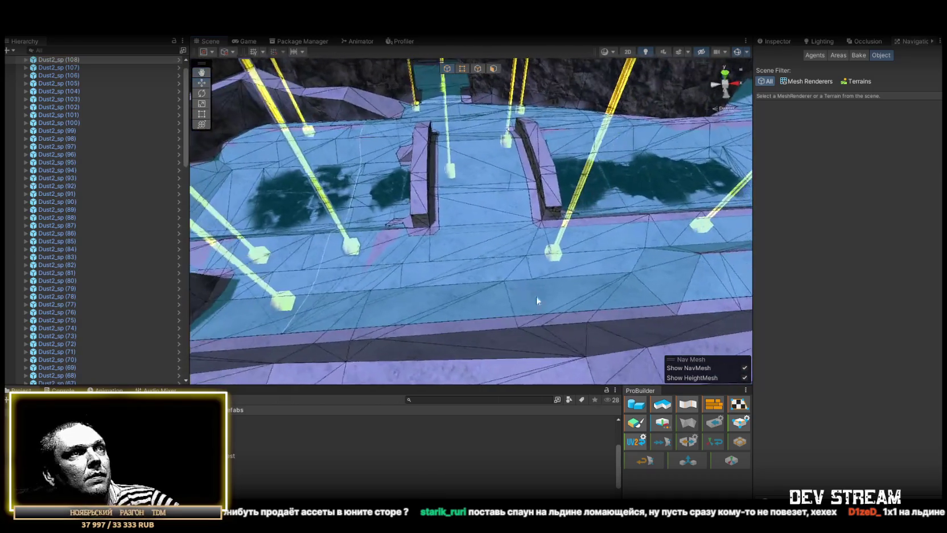
{"action": "mouse_move", "coordinate": [466, 268]}
{"action": "left_mouse_down"}
{"action": "mouse_move", "coordinate": [463, 257]}
{"action": "mouse_move", "coordinate": [559, 263]}
{"action": "mouse_move", "coordinate": [463, 286]}
{"action": "left_mouse_up"}
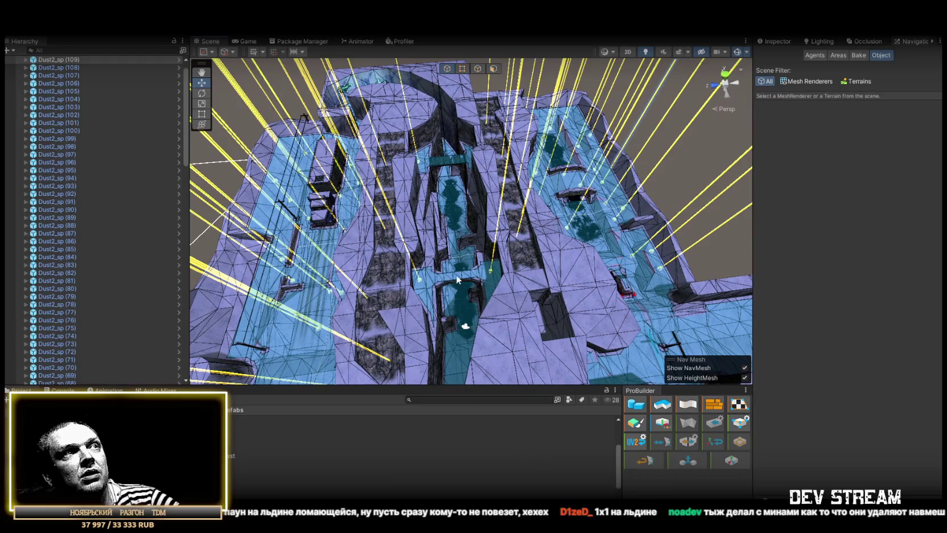
{"action": "scroll", "coordinate": [456, 275], "scroll_direction": "up", "scroll_amount": 3}
{"action": "left_click_drag", "start_coordinate": [461, 258], "coordinate": [487, 169]}
{"action": "mouse_move", "coordinate": [463, 205]}
{"action": "left_mouse_down"}
{"action": "mouse_move", "coordinate": [453, 293]}
{"action": "mouse_move", "coordinate": [520, 316]}
{"action": "mouse_move", "coordinate": [499, 253]}
{"action": "mouse_move", "coordinate": [528, 178]}
{"action": "left_mouse_up"}
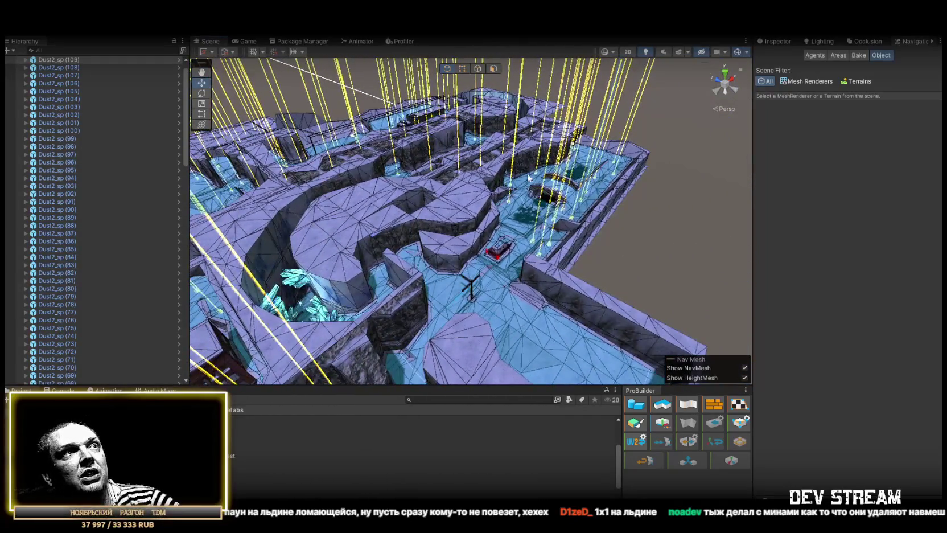
{"action": "left_click_drag", "start_coordinate": [524, 214], "coordinate": [457, 238]}
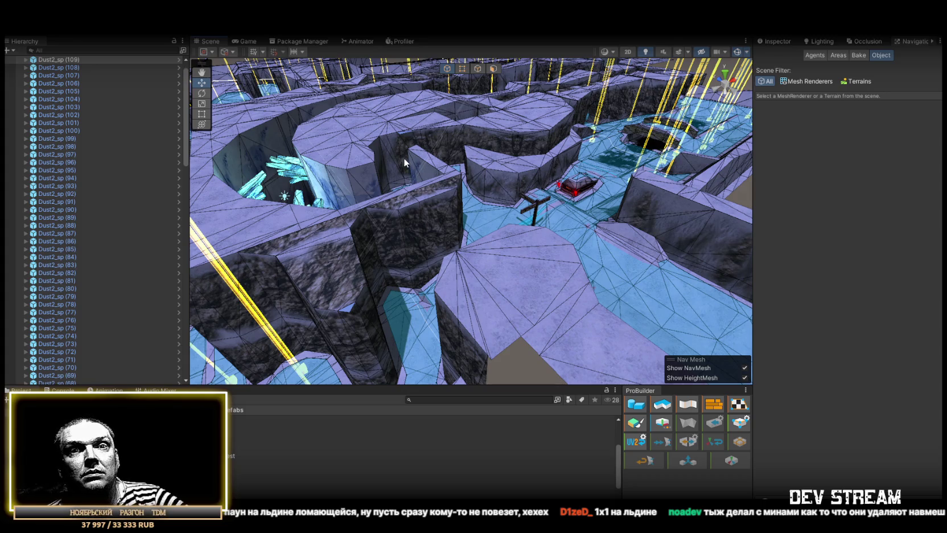
{"action": "left_click_drag", "start_coordinate": [410, 209], "coordinate": [433, 257]}
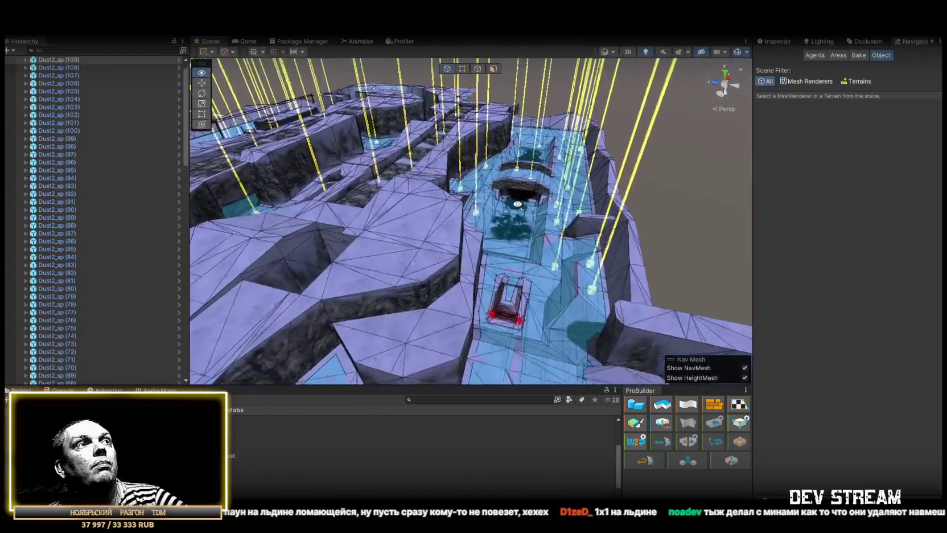
{"action": "left_click_drag", "start_coordinate": [517, 204], "coordinate": [523, 210]}
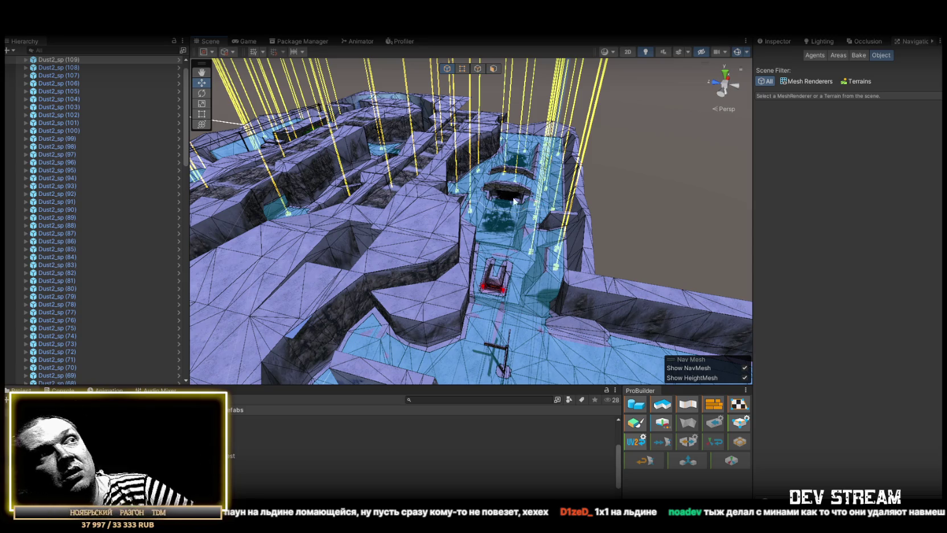
{"action": "scroll", "coordinate": [524, 211], "scroll_direction": "down", "scroll_amount": 10}
{"action": "scroll", "coordinate": [473, 222], "scroll_direction": "down", "scroll_amount": 1}
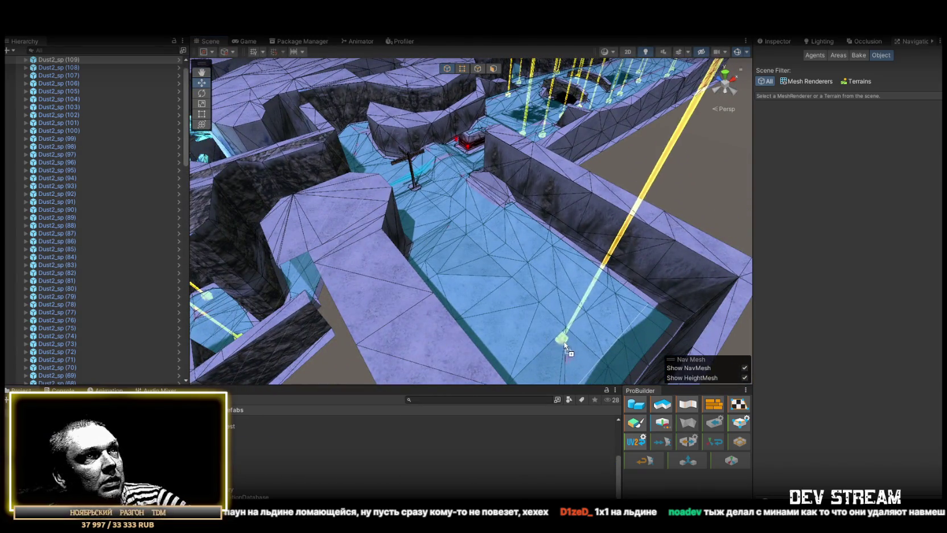
{"action": "left_click_drag", "start_coordinate": [512, 341], "coordinate": [522, 358]}
- Drop spawn points Dust2_sp (111) through (115) along the corridor floor
{"action": "left_click_drag", "start_coordinate": [404, 298], "coordinate": [394, 317]}
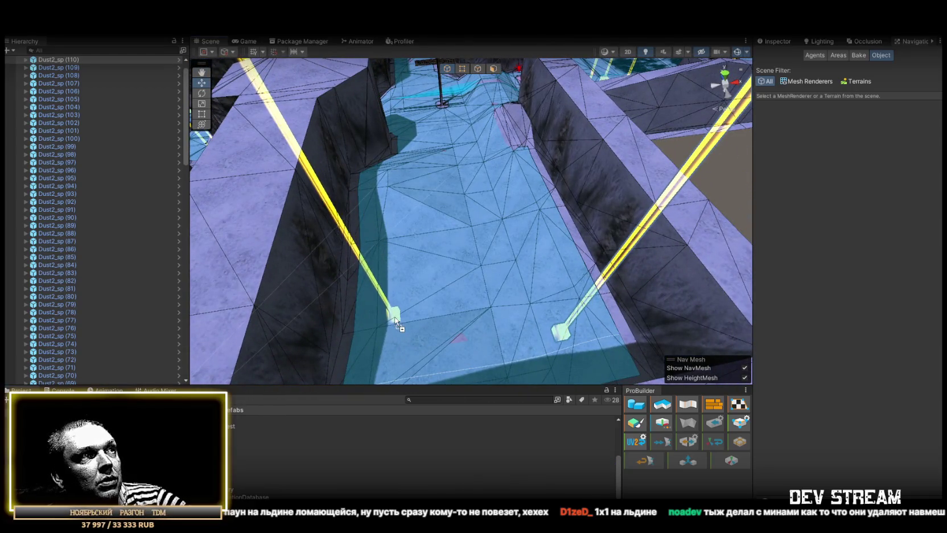
{"action": "left_click", "coordinate": [540, 260]}
{"action": "left_click", "coordinate": [540, 261]}
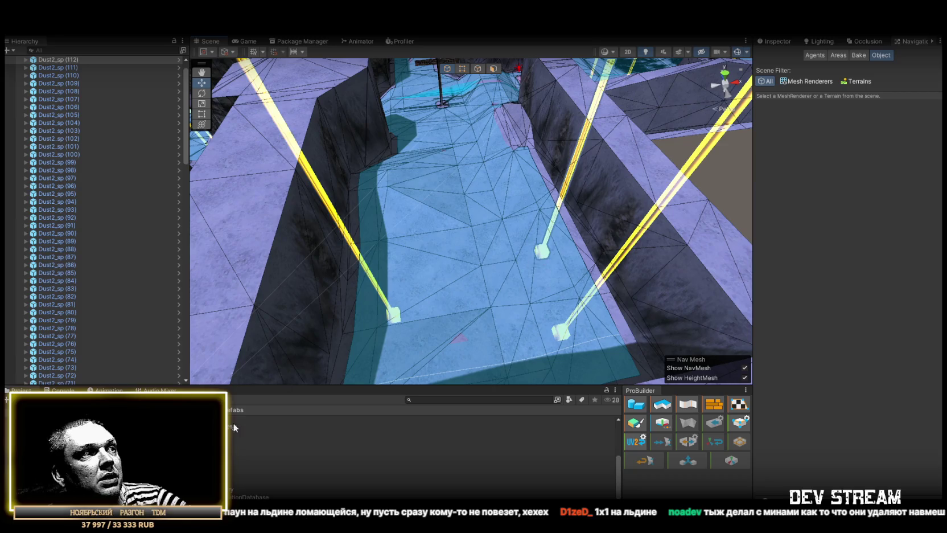
{"action": "mouse_move", "coordinate": [424, 293]}
{"action": "left_mouse_down"}
{"action": "mouse_move", "coordinate": [414, 233]}
{"action": "mouse_move", "coordinate": [422, 273]}
{"action": "left_mouse_up"}
{"action": "left_click_drag", "start_coordinate": [245, 474], "coordinate": [547, 333]}
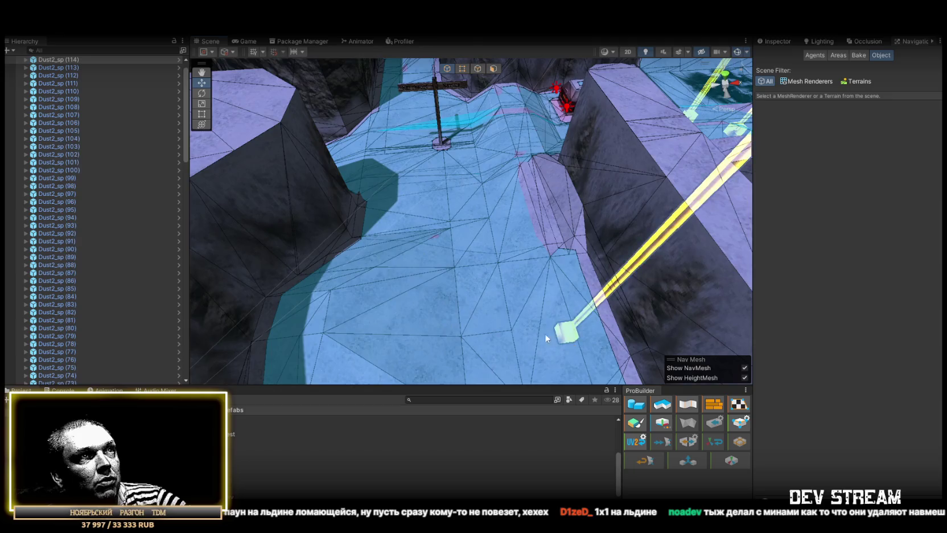
{"action": "mouse_move", "coordinate": [245, 469]}
{"action": "left_mouse_down"}
{"action": "mouse_move", "coordinate": [428, 229]}
{"action": "mouse_move", "coordinate": [387, 234]}
{"action": "left_mouse_up"}
{"action": "left_click_drag", "start_coordinate": [245, 473], "coordinate": [445, 311]}
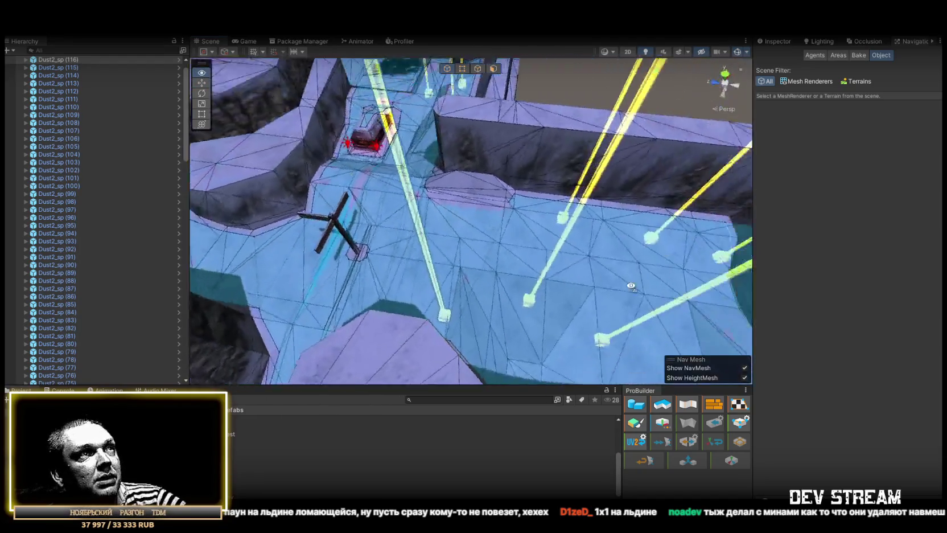
{"action": "mouse_move", "coordinate": [245, 474]}
{"action": "left_mouse_down"}
{"action": "mouse_move", "coordinate": [485, 248]}
{"action": "mouse_move", "coordinate": [424, 196]}
{"action": "mouse_move", "coordinate": [502, 268]}
{"action": "mouse_move", "coordinate": [545, 275]}
{"action": "mouse_move", "coordinate": [317, 412]}
{"action": "left_mouse_up"}
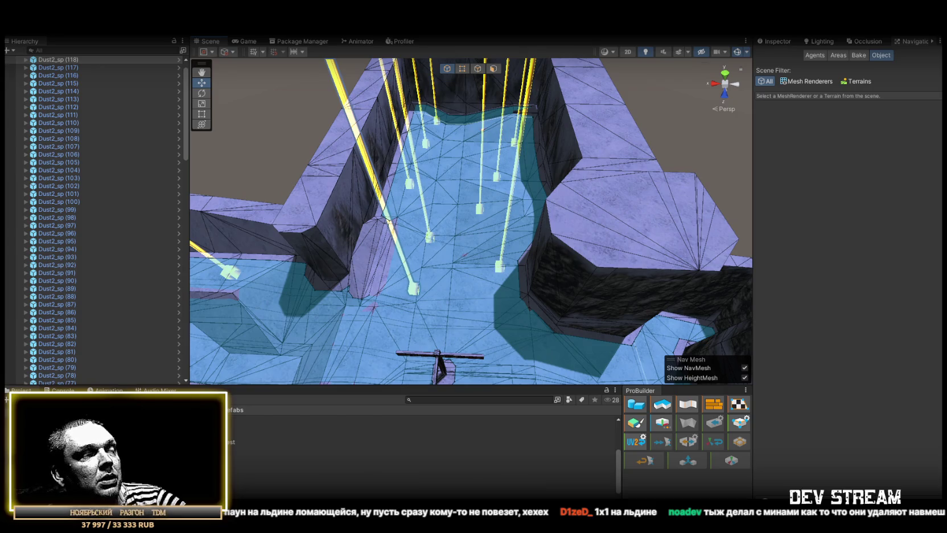
- Add more spawn points up to Dust2_sp (126) in the courtyard, near the car and windmill
{"action": "mouse_move", "coordinate": [245, 473]}
{"action": "left_mouse_down"}
{"action": "mouse_move", "coordinate": [526, 362]}
{"action": "mouse_move", "coordinate": [514, 334]}
{"action": "mouse_move", "coordinate": [392, 329]}
{"action": "mouse_move", "coordinate": [404, 299]}
{"action": "left_mouse_up"}
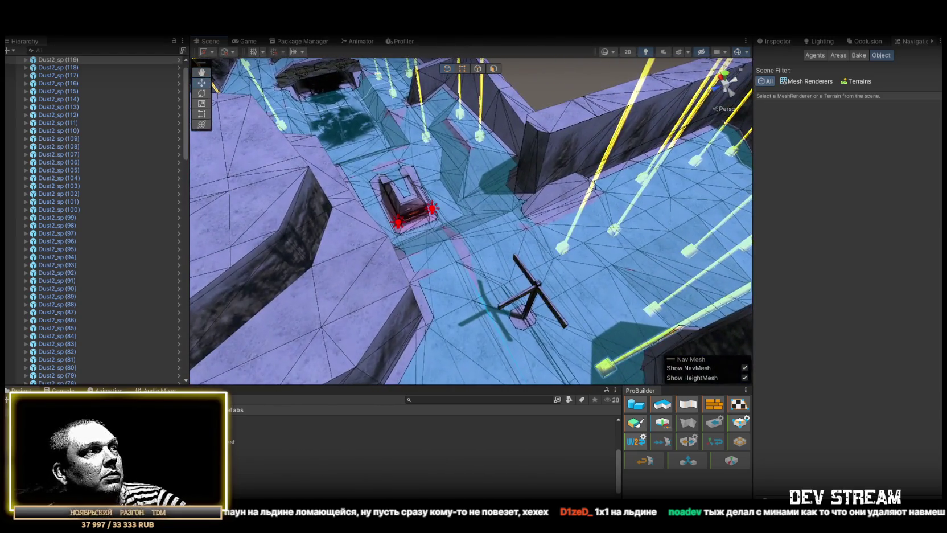
{"action": "left_click_drag", "start_coordinate": [239, 442], "coordinate": [500, 237]}
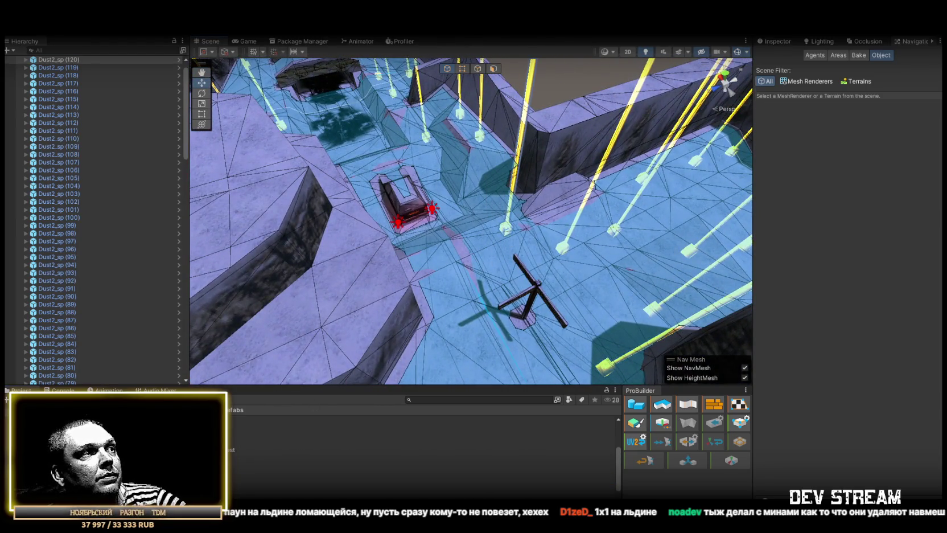
{"action": "mouse_move", "coordinate": [380, 329]}
{"action": "left_mouse_down"}
{"action": "mouse_move", "coordinate": [468, 246]}
{"action": "mouse_move", "coordinate": [463, 237]}
{"action": "mouse_move", "coordinate": [497, 258]}
{"action": "mouse_move", "coordinate": [626, 256]}
{"action": "left_mouse_up"}
{"action": "mouse_move", "coordinate": [239, 442]}
{"action": "left_mouse_down"}
{"action": "mouse_move", "coordinate": [486, 272]}
{"action": "mouse_move", "coordinate": [494, 235]}
{"action": "left_mouse_up"}
{"action": "mouse_move", "coordinate": [239, 442]}
{"action": "left_mouse_down"}
{"action": "mouse_move", "coordinate": [450, 296]}
{"action": "mouse_move", "coordinate": [444, 306]}
{"action": "left_mouse_up"}
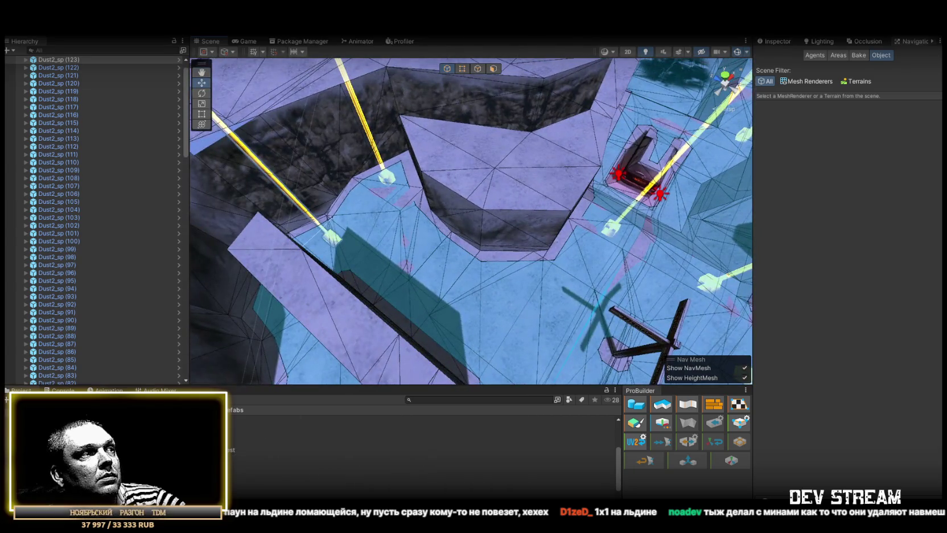
{"action": "left_click_drag", "start_coordinate": [239, 442], "coordinate": [451, 267]}
{"action": "left_click_drag", "start_coordinate": [239, 442], "coordinate": [504, 337]}
{"action": "scroll", "coordinate": [470, 306], "scroll_direction": "up", "scroll_amount": 3}
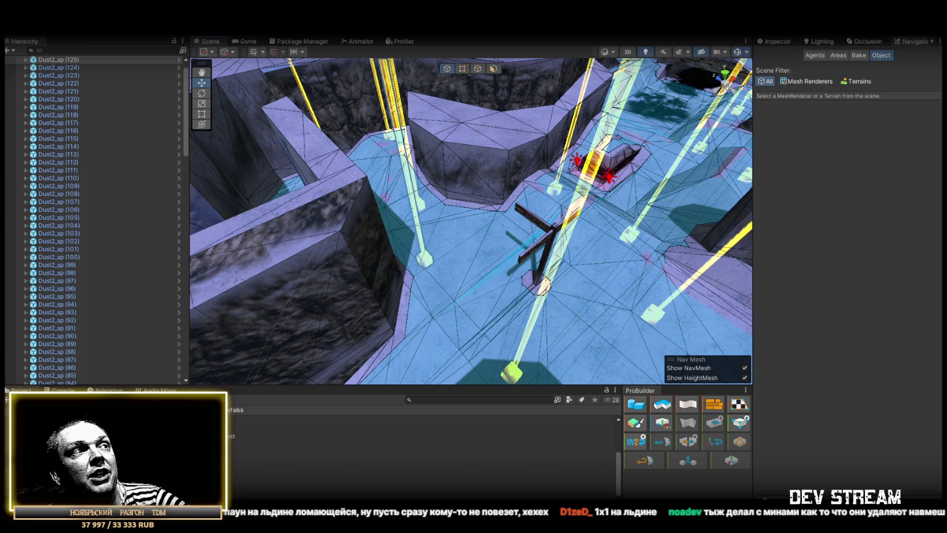
{"action": "left_click_drag", "start_coordinate": [239, 442], "coordinate": [498, 251]}
{"action": "mouse_move", "coordinate": [521, 311]}
{"action": "left_mouse_down"}
{"action": "mouse_move", "coordinate": [514, 325]}
{"action": "mouse_move", "coordinate": [467, 342]}
{"action": "mouse_move", "coordinate": [413, 346]}
{"action": "left_mouse_up"}
- Place spawn points from Dust2_sp (127) onward among the crystals, pillars and narrow corridors
{"action": "left_click_drag", "start_coordinate": [239, 475], "coordinate": [503, 277]}
{"action": "left_click_drag", "start_coordinate": [489, 239], "coordinate": [492, 241]}
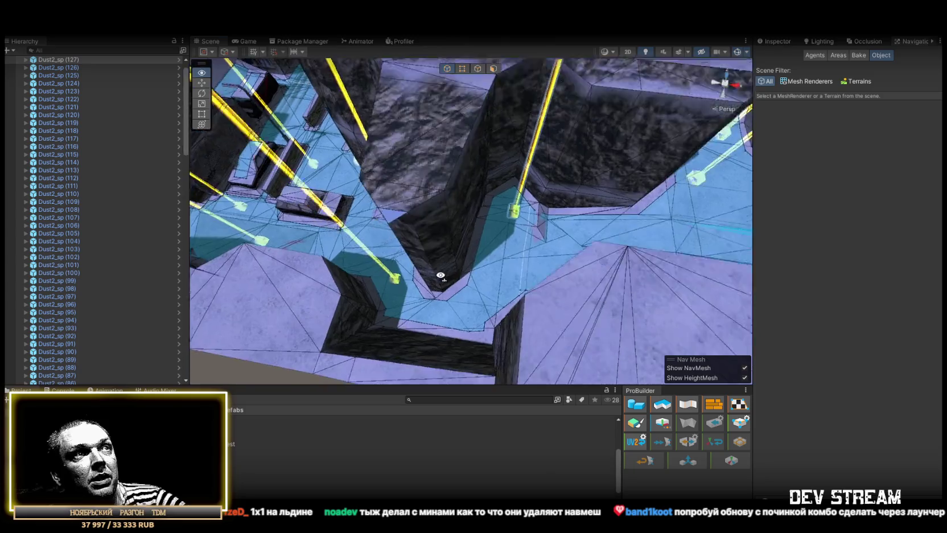
{"action": "mouse_move", "coordinate": [239, 475]}
{"action": "left_mouse_down"}
{"action": "mouse_move", "coordinate": [517, 283]}
{"action": "mouse_move", "coordinate": [584, 270]}
{"action": "mouse_move", "coordinate": [521, 290]}
{"action": "mouse_move", "coordinate": [544, 280]}
{"action": "mouse_move", "coordinate": [500, 276]}
{"action": "left_mouse_up"}
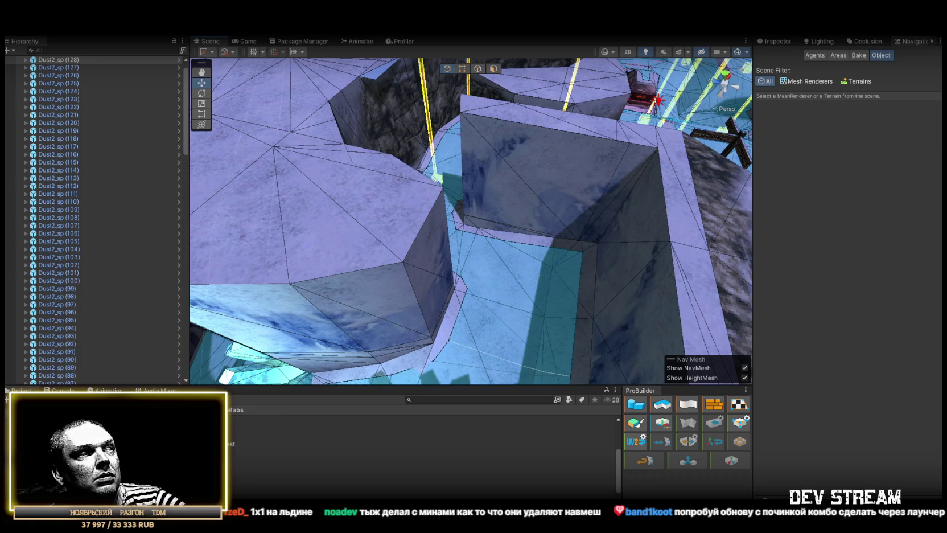
{"action": "left_click_drag", "start_coordinate": [540, 274], "coordinate": [433, 304]}
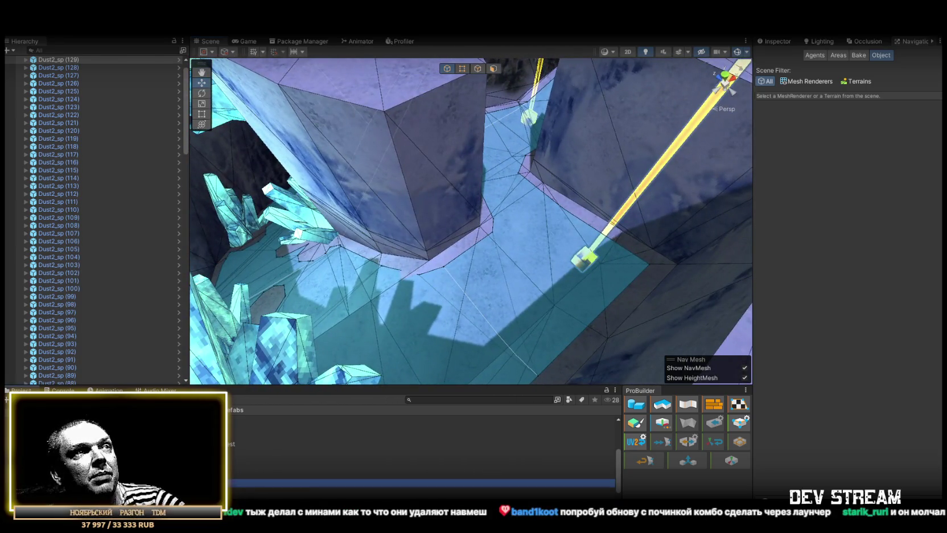
{"action": "mouse_move", "coordinate": [571, 294]}
{"action": "left_mouse_down"}
{"action": "mouse_move", "coordinate": [356, 300]}
{"action": "mouse_move", "coordinate": [273, 291]}
{"action": "mouse_move", "coordinate": [307, 292]}
{"action": "left_mouse_up"}
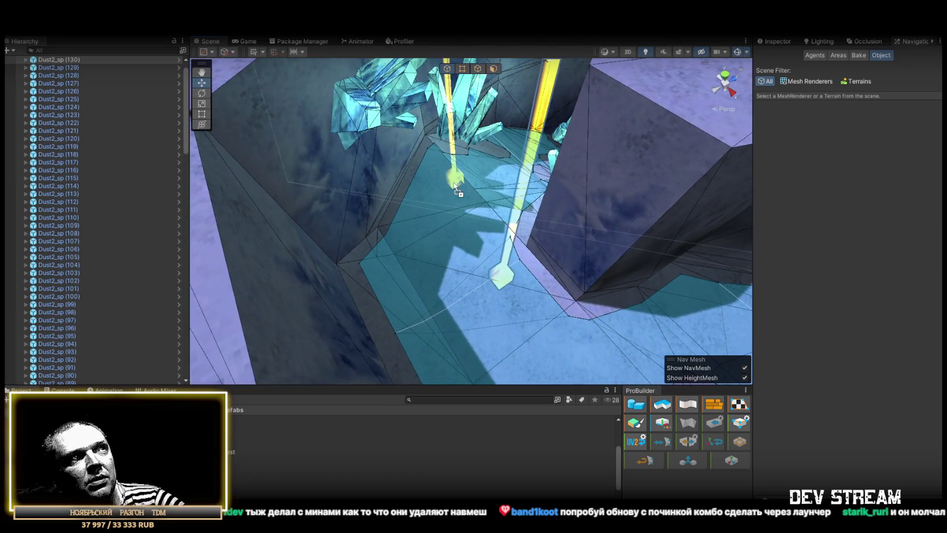
{"action": "left_click_drag", "start_coordinate": [459, 195], "coordinate": [612, 205]}
{"action": "mouse_move", "coordinate": [228, 444]}
{"action": "left_mouse_down"}
{"action": "mouse_move", "coordinate": [444, 265]}
{"action": "mouse_move", "coordinate": [433, 271]}
{"action": "mouse_move", "coordinate": [532, 246]}
{"action": "left_mouse_up"}
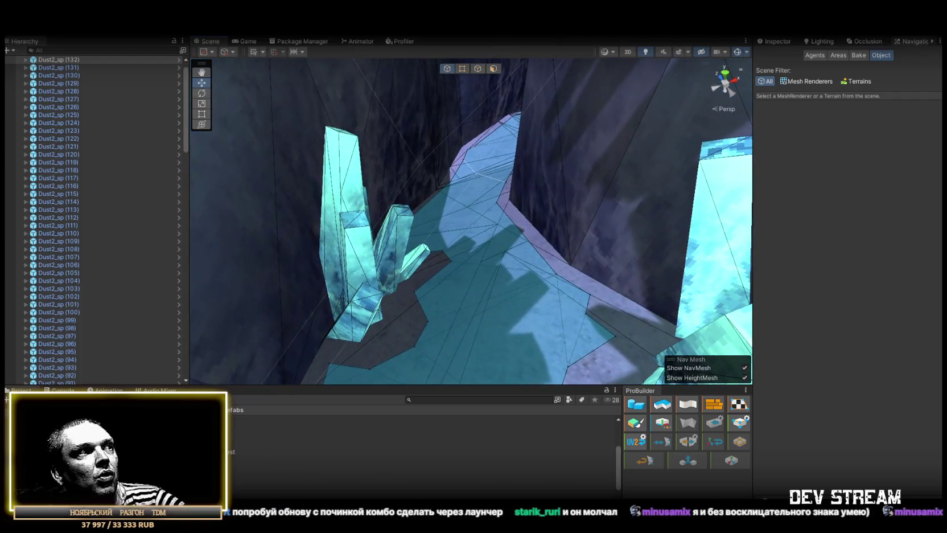
{"action": "mouse_move", "coordinate": [275, 434]}
{"action": "left_mouse_down"}
{"action": "mouse_move", "coordinate": [487, 227]}
{"action": "mouse_move", "coordinate": [491, 208]}
{"action": "left_mouse_up"}
{"action": "mouse_move", "coordinate": [491, 207]}
{"action": "left_mouse_down"}
{"action": "mouse_move", "coordinate": [458, 240]}
{"action": "mouse_move", "coordinate": [569, 205]}
{"action": "left_mouse_up"}
{"action": "mouse_move", "coordinate": [251, 439]}
{"action": "left_mouse_down"}
{"action": "mouse_move", "coordinate": [422, 281]}
{"action": "mouse_move", "coordinate": [538, 325]}
{"action": "mouse_move", "coordinate": [461, 305]}
{"action": "mouse_move", "coordinate": [471, 312]}
{"action": "mouse_move", "coordinate": [507, 269]}
{"action": "mouse_move", "coordinate": [495, 264]}
{"action": "mouse_move", "coordinate": [508, 275]}
{"action": "mouse_move", "coordinate": [507, 310]}
{"action": "left_mouse_up"}
{"action": "mouse_move", "coordinate": [222, 451]}
{"action": "left_mouse_down"}
{"action": "mouse_move", "coordinate": [427, 240]}
{"action": "mouse_move", "coordinate": [453, 237]}
{"action": "mouse_move", "coordinate": [419, 242]}
{"action": "left_mouse_up"}
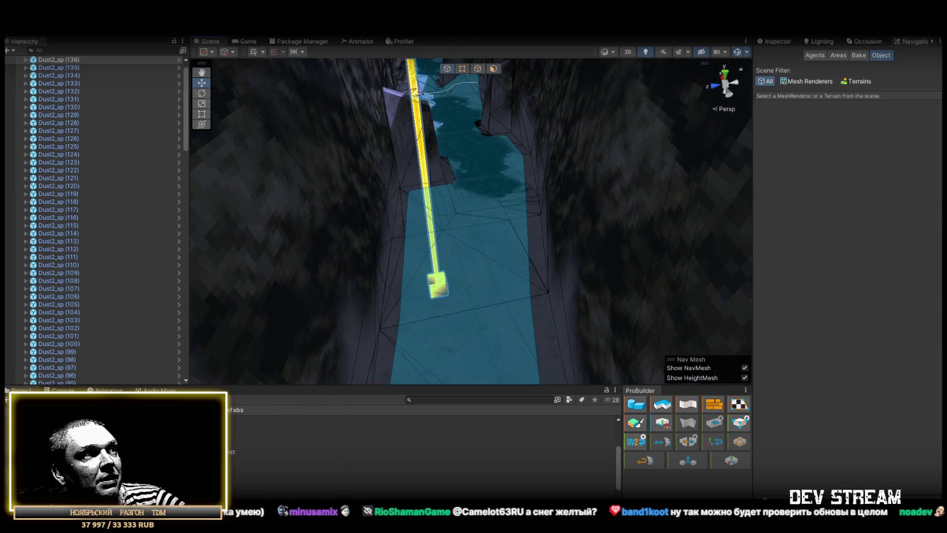
- Drop spawn points Dust2_sp (137) through (141) on the corridor floor
{"action": "left_click_drag", "start_coordinate": [487, 189], "coordinate": [487, 190]}
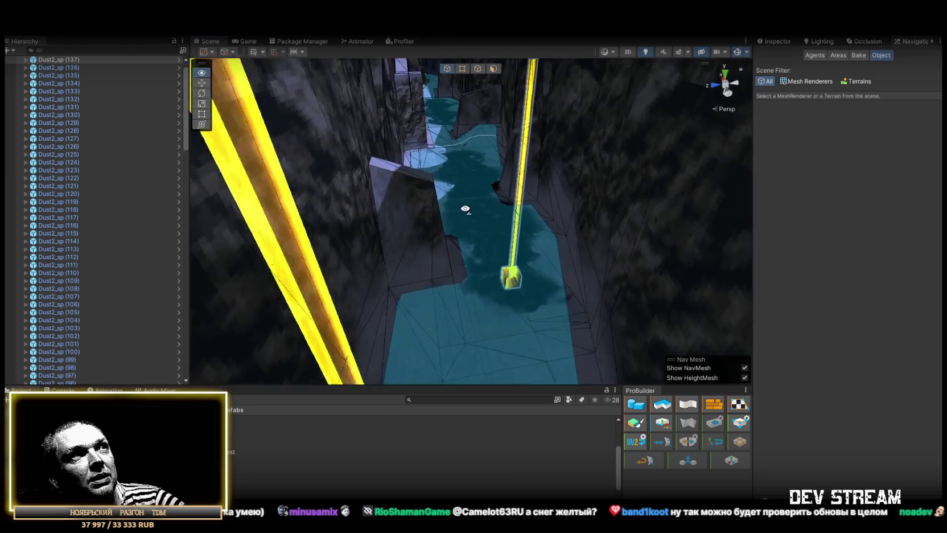
{"action": "left_click", "coordinate": [451, 230]}
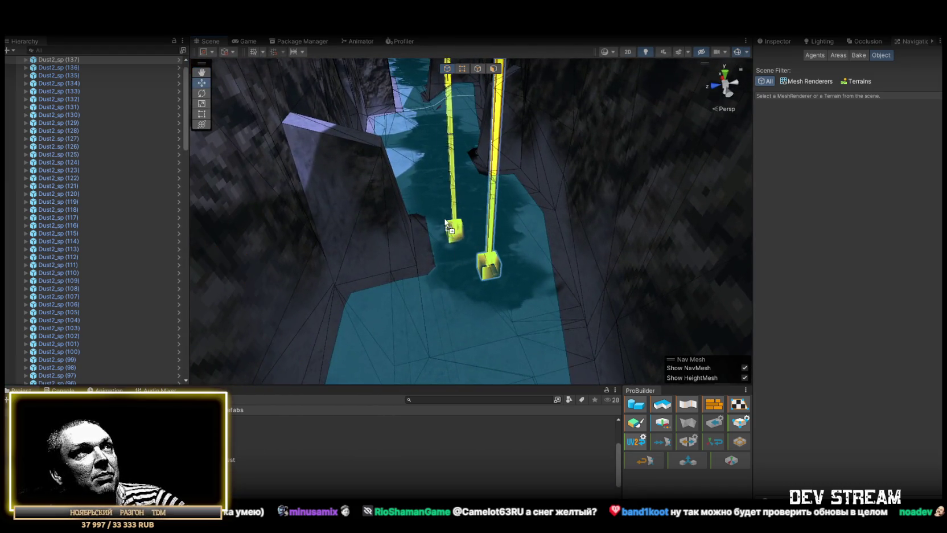
{"action": "mouse_move", "coordinate": [422, 202]}
{"action": "left_mouse_down"}
{"action": "mouse_move", "coordinate": [440, 185]}
{"action": "mouse_move", "coordinate": [420, 207]}
{"action": "mouse_move", "coordinate": [661, 250]}
{"action": "left_mouse_up"}
{"action": "mouse_move", "coordinate": [458, 271]}
{"action": "left_mouse_down"}
{"action": "mouse_move", "coordinate": [522, 228]}
{"action": "mouse_move", "coordinate": [525, 217]}
{"action": "left_mouse_up"}
{"action": "mouse_move", "coordinate": [524, 269]}
{"action": "left_mouse_down"}
{"action": "mouse_move", "coordinate": [261, 287]}
{"action": "mouse_move", "coordinate": [270, 301]}
{"action": "left_mouse_up"}
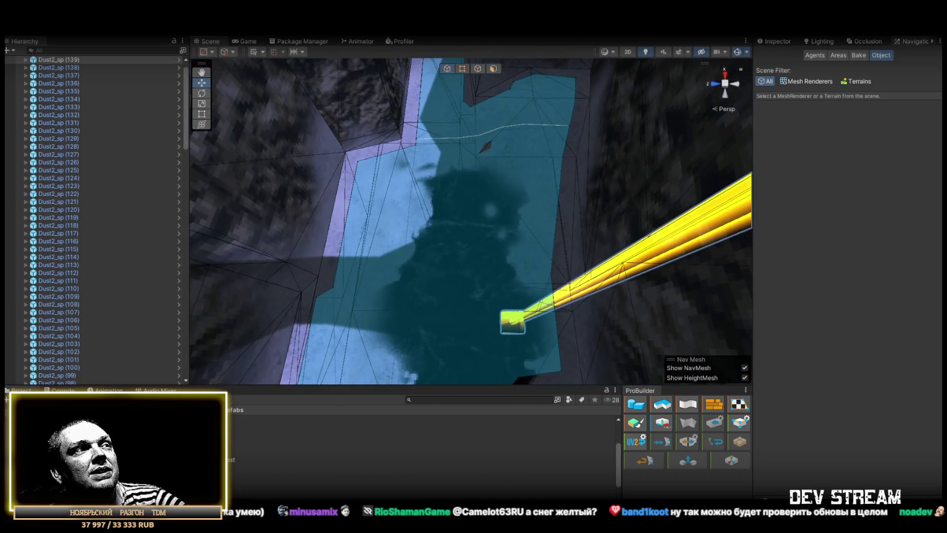
{"action": "left_click_drag", "start_coordinate": [255, 440], "coordinate": [381, 175]}
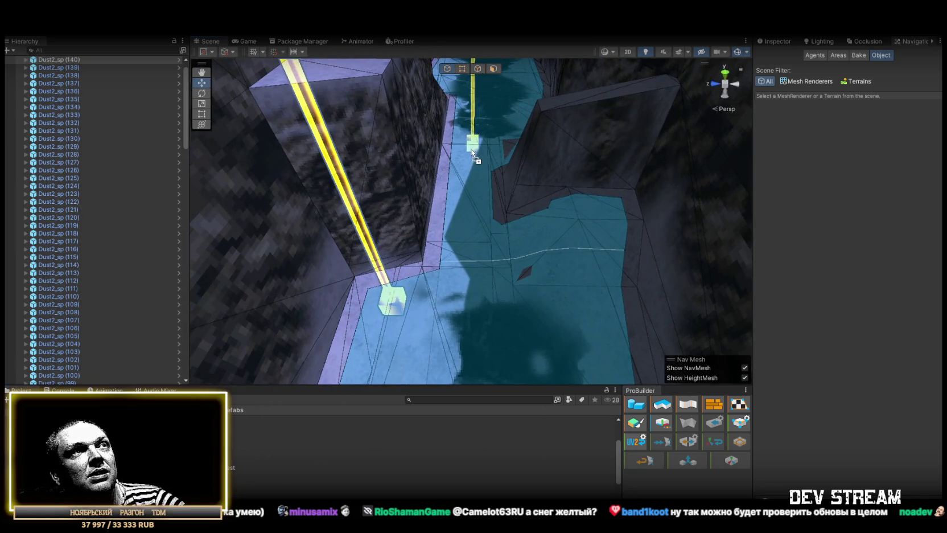
{"action": "mouse_move", "coordinate": [469, 171]}
{"action": "left_mouse_down"}
{"action": "mouse_move", "coordinate": [501, 214]}
{"action": "mouse_move", "coordinate": [487, 226]}
{"action": "left_mouse_up"}
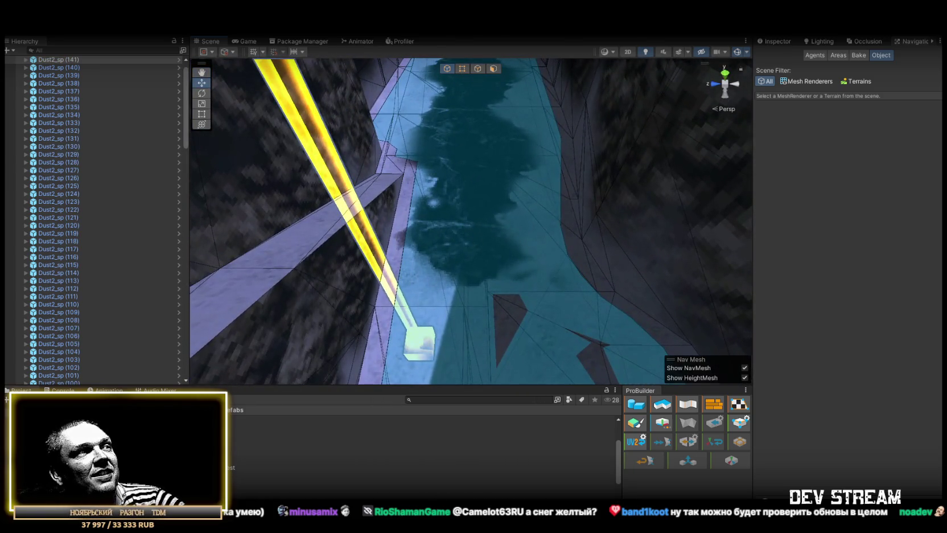
- Add Dust2_sp (142) onward further up the corridor, reaching Dust2_sp (147)
{"action": "left_click", "coordinate": [528, 212]}
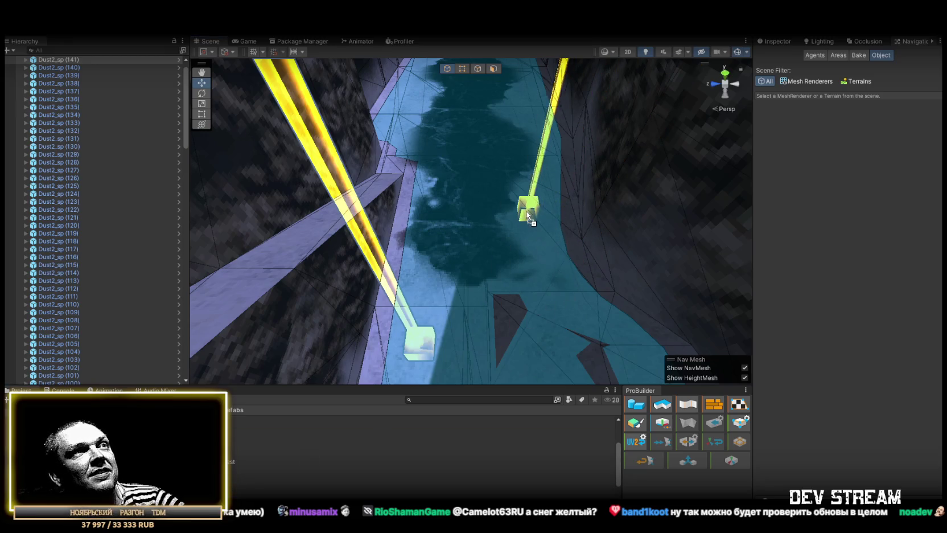
{"action": "mouse_move", "coordinate": [539, 225]}
{"action": "left_mouse_down"}
{"action": "mouse_move", "coordinate": [518, 177]}
{"action": "mouse_move", "coordinate": [311, 433]}
{"action": "left_mouse_up"}
{"action": "mouse_move", "coordinate": [231, 462]}
{"action": "left_mouse_down"}
{"action": "mouse_move", "coordinate": [422, 290]}
{"action": "mouse_move", "coordinate": [403, 230]}
{"action": "mouse_move", "coordinate": [376, 285]}
{"action": "left_mouse_up"}
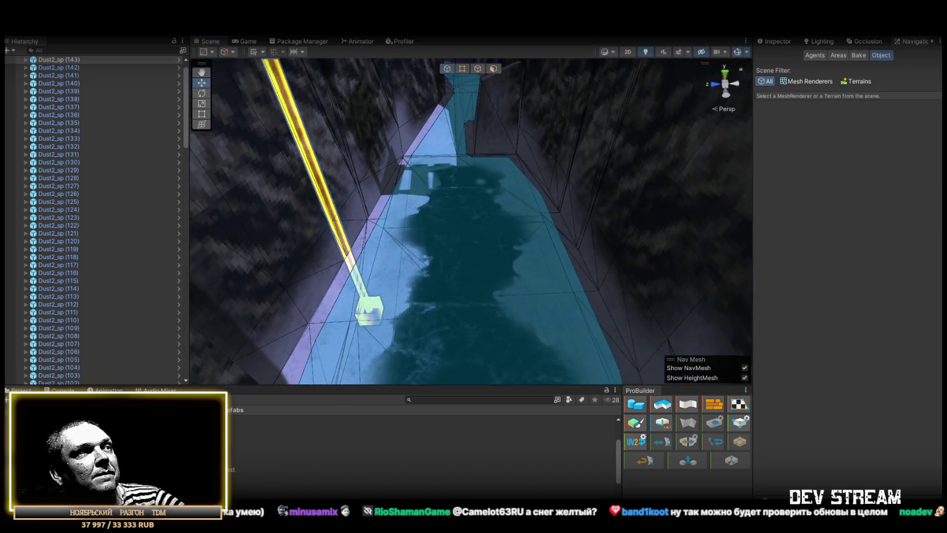
{"action": "left_click_drag", "start_coordinate": [232, 462], "coordinate": [534, 268]}
{"action": "left_click_drag", "start_coordinate": [466, 282], "coordinate": [320, 412]}
{"action": "left_click_drag", "start_coordinate": [233, 479], "coordinate": [454, 293]}
{"action": "mouse_move", "coordinate": [451, 258]}
{"action": "left_mouse_down"}
{"action": "mouse_move", "coordinate": [484, 217]}
{"action": "mouse_move", "coordinate": [475, 211]}
{"action": "mouse_move", "coordinate": [455, 244]}
{"action": "mouse_move", "coordinate": [377, 264]}
{"action": "mouse_move", "coordinate": [257, 395]}
{"action": "left_mouse_up"}
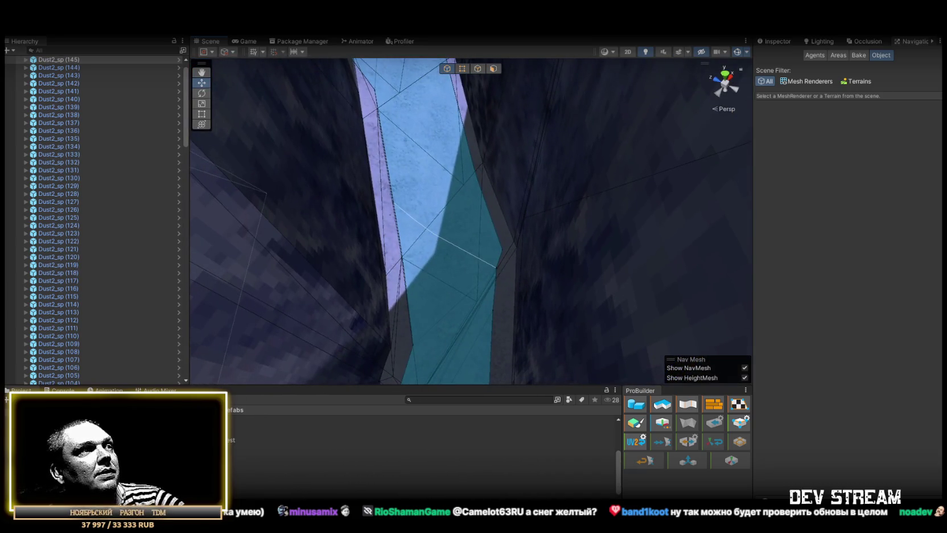
{"action": "mouse_move", "coordinate": [454, 276]}
{"action": "left_mouse_down"}
{"action": "mouse_move", "coordinate": [439, 214]}
{"action": "mouse_move", "coordinate": [450, 339]}
{"action": "mouse_move", "coordinate": [367, 227]}
{"action": "mouse_move", "coordinate": [342, 249]}
{"action": "mouse_move", "coordinate": [493, 214]}
{"action": "mouse_move", "coordinate": [455, 226]}
{"action": "mouse_move", "coordinate": [427, 254]}
{"action": "mouse_move", "coordinate": [157, 275]}
{"action": "left_mouse_up"}
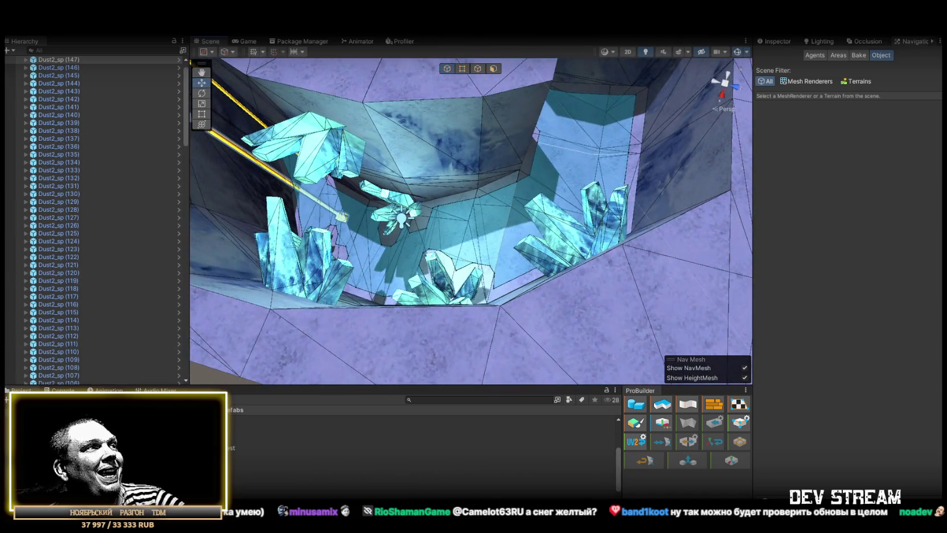
- Place Dust2_sp (148) through (152) near the crystal pit and blocks, ending on a level overview
{"action": "scroll", "coordinate": [127, 296], "scroll_direction": "up", "scroll_amount": 2}
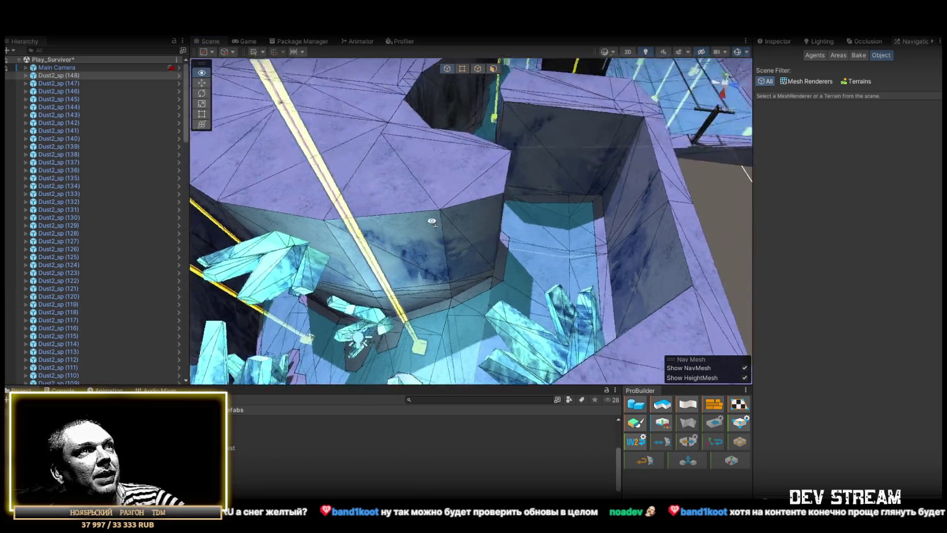
{"action": "mouse_move", "coordinate": [364, 228]}
{"action": "left_mouse_down"}
{"action": "mouse_move", "coordinate": [303, 232]}
{"action": "mouse_move", "coordinate": [287, 491]}
{"action": "mouse_move", "coordinate": [239, 488]}
{"action": "mouse_move", "coordinate": [514, 266]}
{"action": "left_mouse_up"}
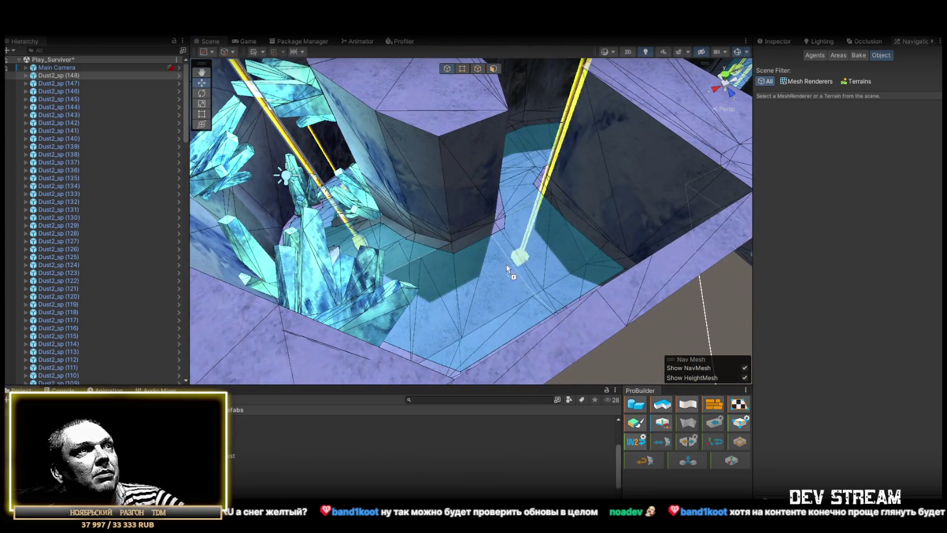
{"action": "mouse_move", "coordinate": [239, 494]}
{"action": "left_mouse_down"}
{"action": "mouse_move", "coordinate": [544, 240]}
{"action": "mouse_move", "coordinate": [561, 279]}
{"action": "left_mouse_up"}
{"action": "mouse_move", "coordinate": [239, 494]}
{"action": "left_mouse_down"}
{"action": "mouse_move", "coordinate": [430, 293]}
{"action": "mouse_move", "coordinate": [607, 295]}
{"action": "mouse_move", "coordinate": [609, 319]}
{"action": "left_mouse_up"}
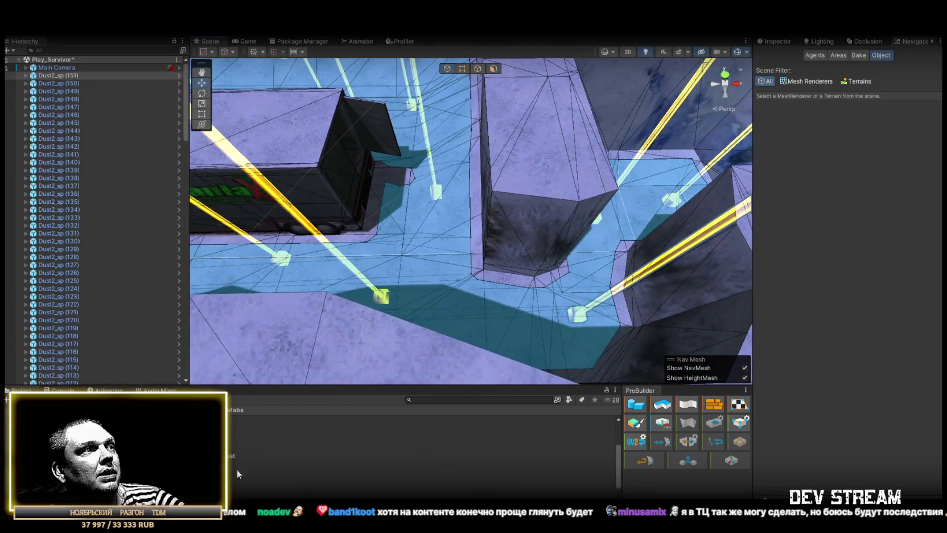
{"action": "mouse_move", "coordinate": [216, 430]}
{"action": "left_mouse_down"}
{"action": "mouse_move", "coordinate": [501, 302]}
{"action": "mouse_move", "coordinate": [449, 269]}
{"action": "mouse_move", "coordinate": [464, 302]}
{"action": "left_mouse_up"}
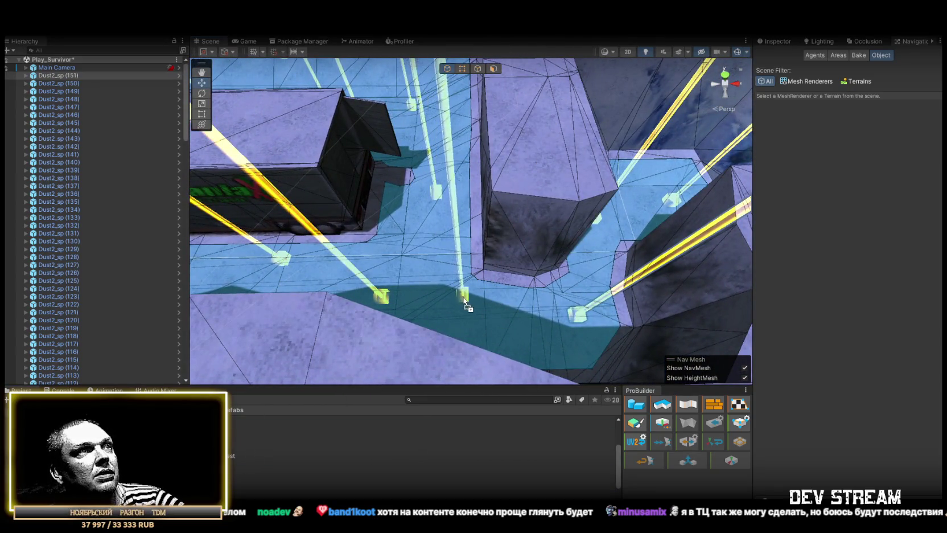
{"action": "mouse_move", "coordinate": [379, 300]}
{"action": "left_mouse_down"}
{"action": "mouse_move", "coordinate": [492, 252]}
{"action": "mouse_move", "coordinate": [293, 236]}
{"action": "left_mouse_up"}
{"action": "mouse_move", "coordinate": [478, 259]}
{"action": "left_mouse_down"}
{"action": "mouse_move", "coordinate": [551, 208]}
{"action": "mouse_move", "coordinate": [467, 290]}
{"action": "left_mouse_up"}
- Nest all Dust2_sp spawn points under ##SpawnerPipay## in the Hierarchy
{"action": "scroll", "coordinate": [80, 193], "scroll_direction": "down", "scroll_amount": 20}
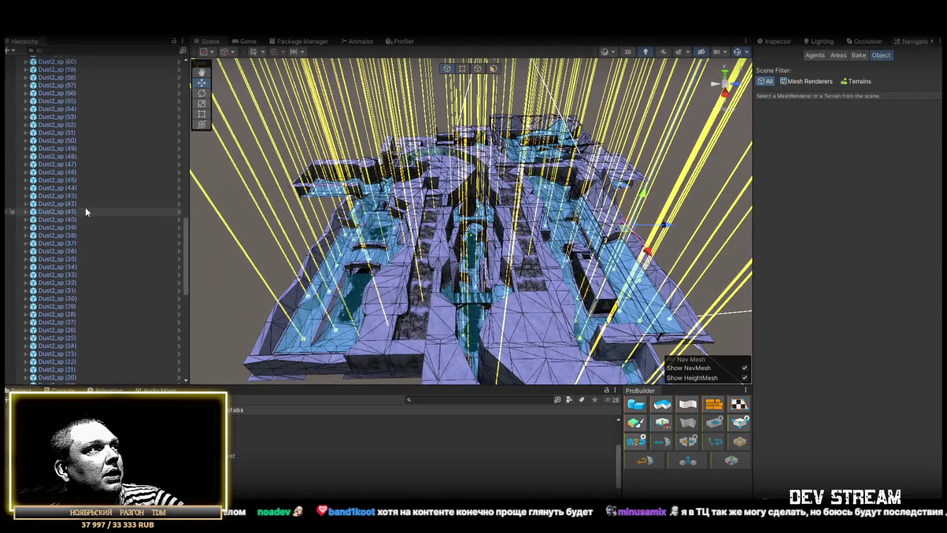
{"action": "left_click", "coordinate": [67, 142], "text": "shift"}
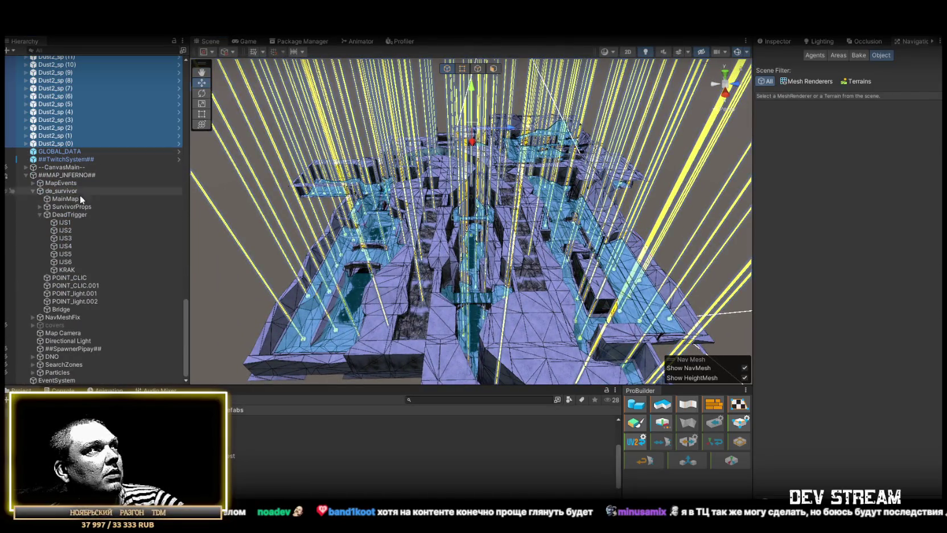
{"action": "mouse_move", "coordinate": [79, 120]}
{"action": "left_mouse_down"}
{"action": "mouse_move", "coordinate": [61, 141]}
{"action": "mouse_move", "coordinate": [69, 363]}
{"action": "mouse_move", "coordinate": [70, 350]}
{"action": "left_mouse_up"}
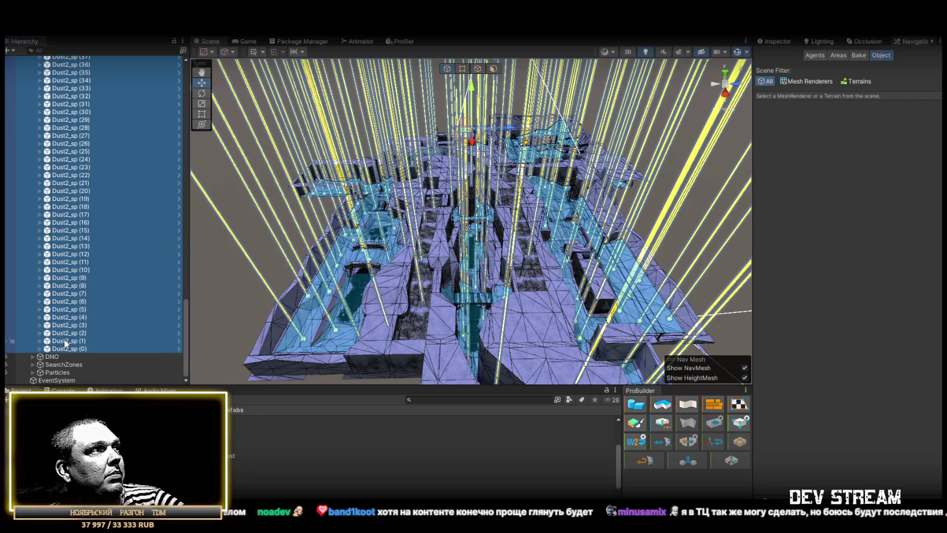
{"action": "scroll", "coordinate": [65, 341], "scroll_direction": "up", "scroll_amount": 20}
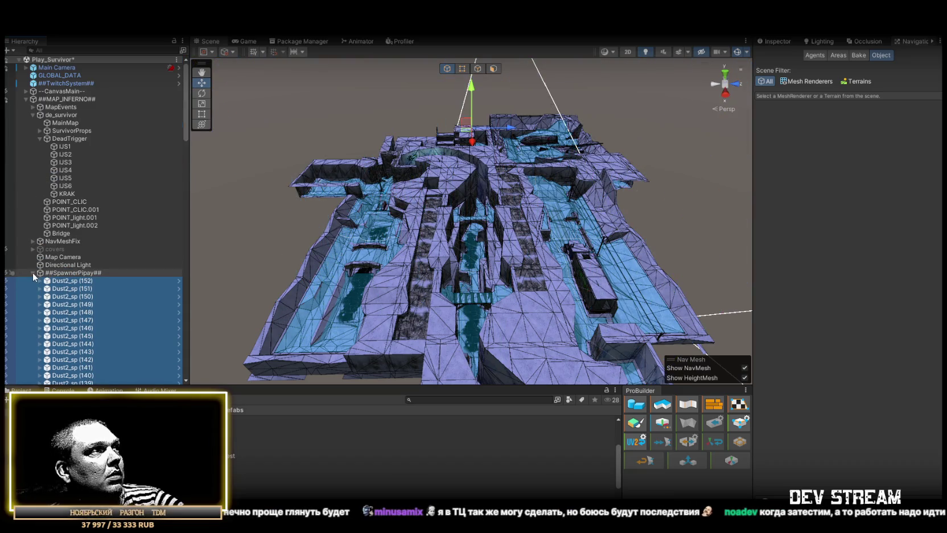
- Collapse ##SpawnerPipay## and deactivate it together with DNO and SearchZones
{"action": "left_click", "coordinate": [32, 273]}
{"action": "left_click", "coordinate": [64, 272]}
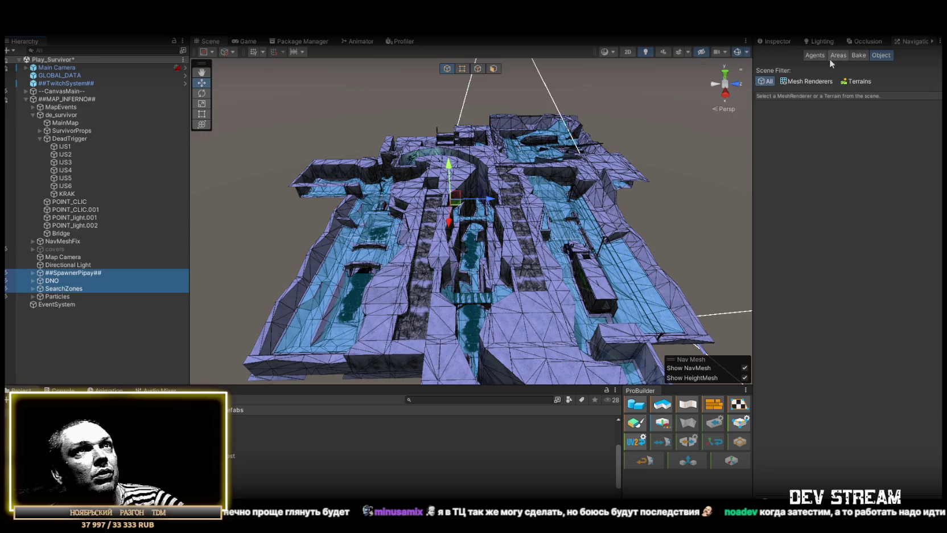
{"action": "left_click", "coordinate": [779, 41]}
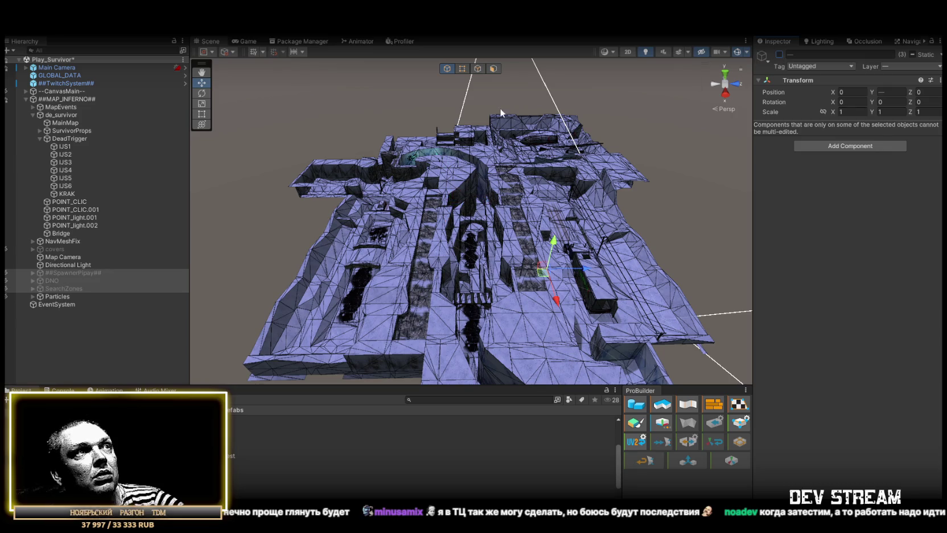
- Expand NavMeshFix and select its Bridge (1) child
{"action": "left_click", "coordinate": [32, 240]}
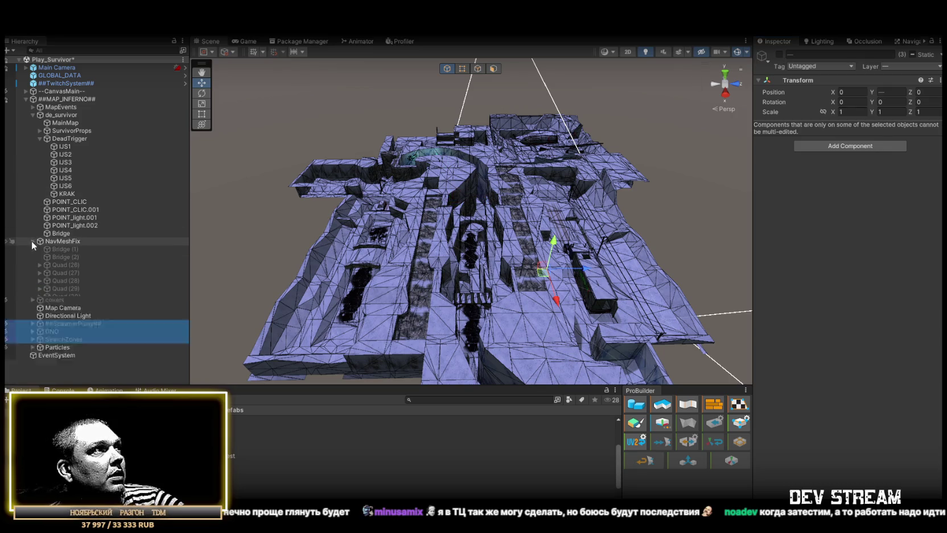
{"action": "left_click", "coordinate": [72, 251]}
{"action": "scroll", "coordinate": [72, 252], "scroll_direction": "down", "scroll_amount": 5}
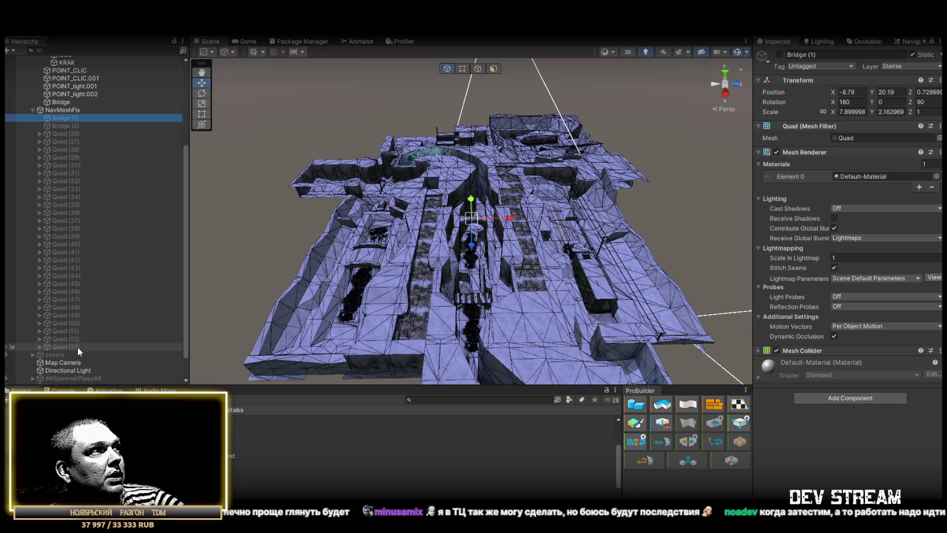
- Reactivate NavMeshFix children Bridge (1) through Quad (53) and show their navigation settings
{"action": "left_click", "coordinate": [78, 346], "text": "shift"}
{"action": "key", "text": "f"}
{"action": "left_click", "coordinate": [779, 55]}
{"action": "key", "text": "f"}
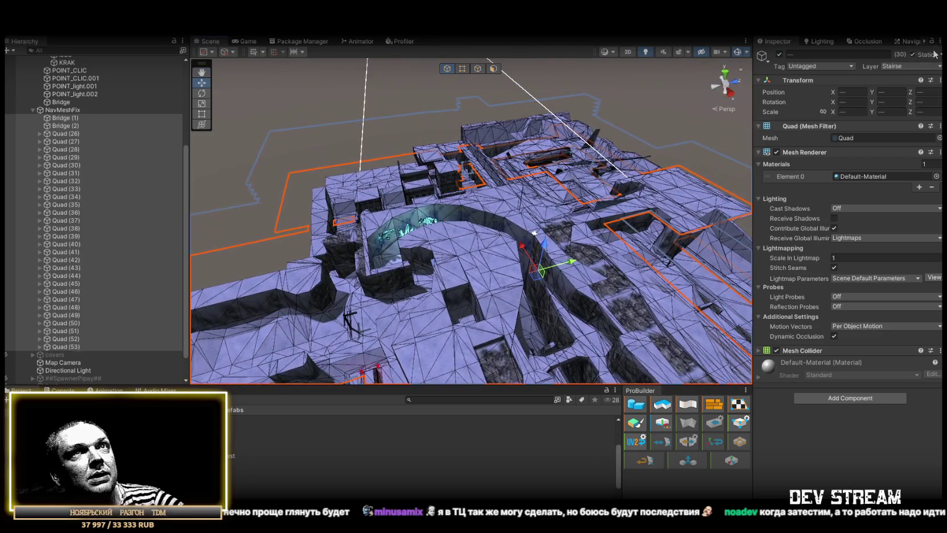
{"action": "left_click", "coordinate": [911, 41]}
{"action": "scroll", "coordinate": [588, 159], "scroll_direction": "down", "scroll_amount": 5}
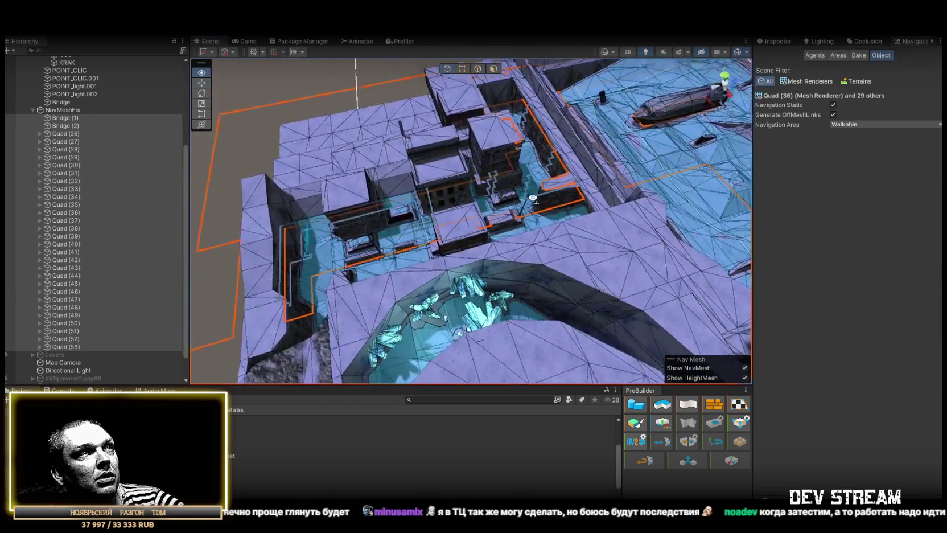
- Duplicate Quad (53) as Quad (54) and rotate it about 90 degrees
{"action": "left_click", "coordinate": [67, 346]}
{"action": "key", "text": "f"}
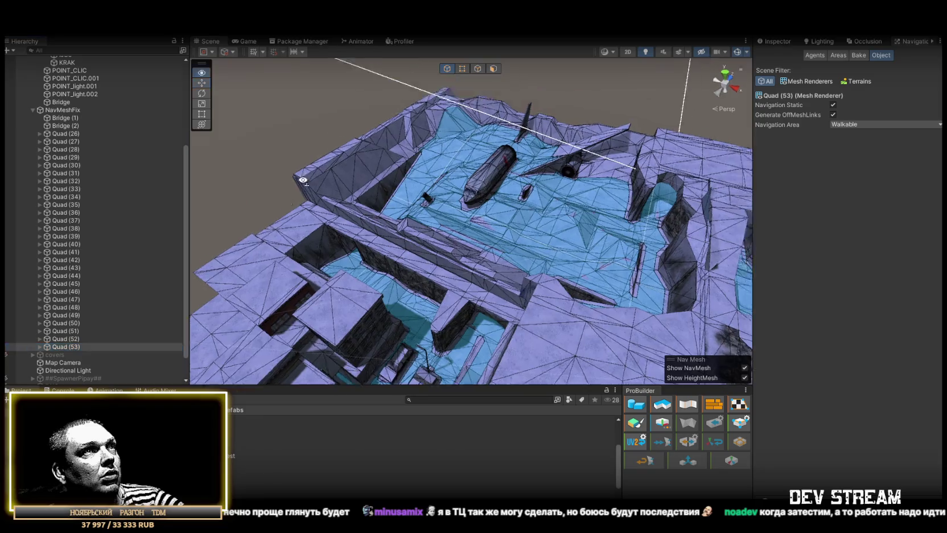
{"action": "mouse_move", "coordinate": [493, 195]}
{"action": "left_mouse_down"}
{"action": "mouse_move", "coordinate": [626, 196]}
{"action": "mouse_move", "coordinate": [118, 175]}
{"action": "mouse_move", "coordinate": [170, 190]}
{"action": "mouse_move", "coordinate": [260, 194]}
{"action": "mouse_move", "coordinate": [258, 184]}
{"action": "mouse_move", "coordinate": [550, 151]}
{"action": "left_mouse_up"}
{"action": "key", "text": "ctrl+d"}
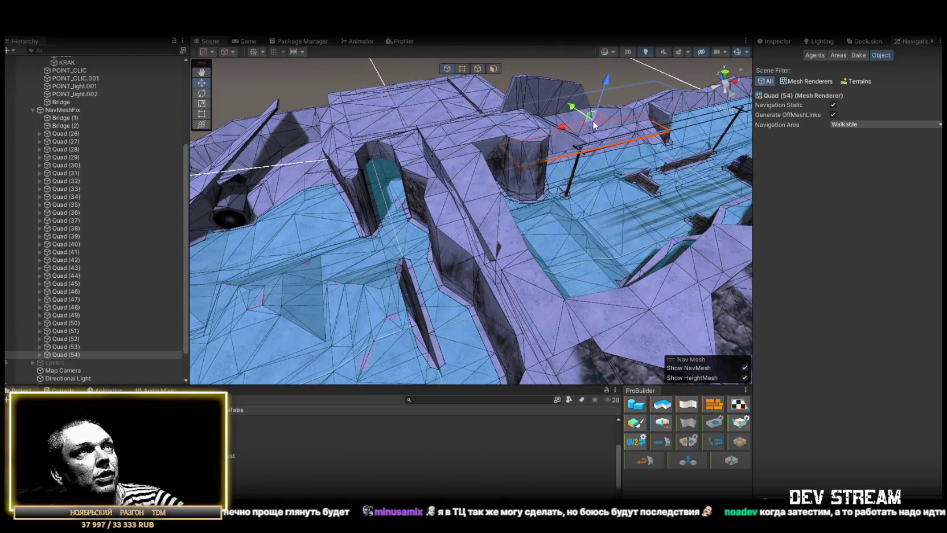
{"action": "key", "text": "f"}
{"action": "key", "text": "e"}
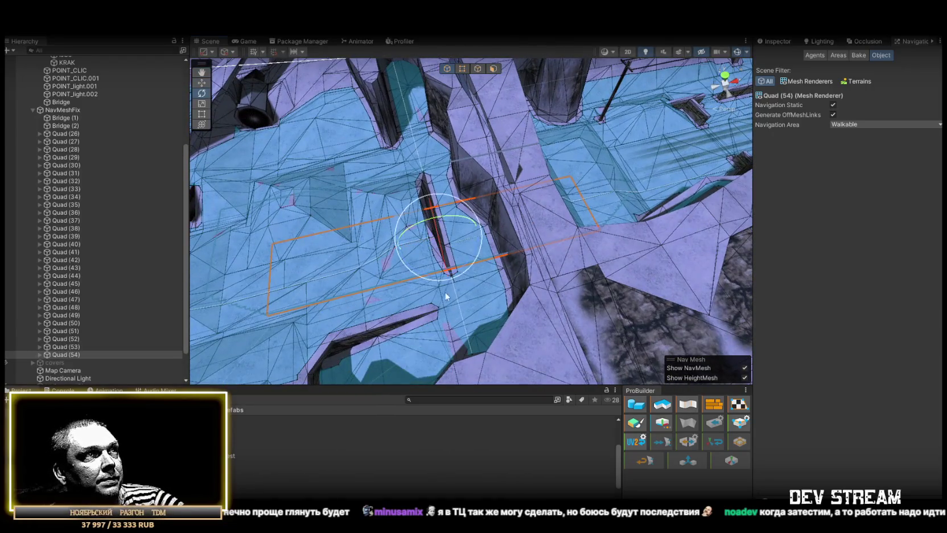
{"action": "mouse_move", "coordinate": [453, 278]}
{"action": "left_mouse_down"}
{"action": "mouse_move", "coordinate": [509, 256]}
{"action": "mouse_move", "coordinate": [601, 241]}
{"action": "left_mouse_up"}
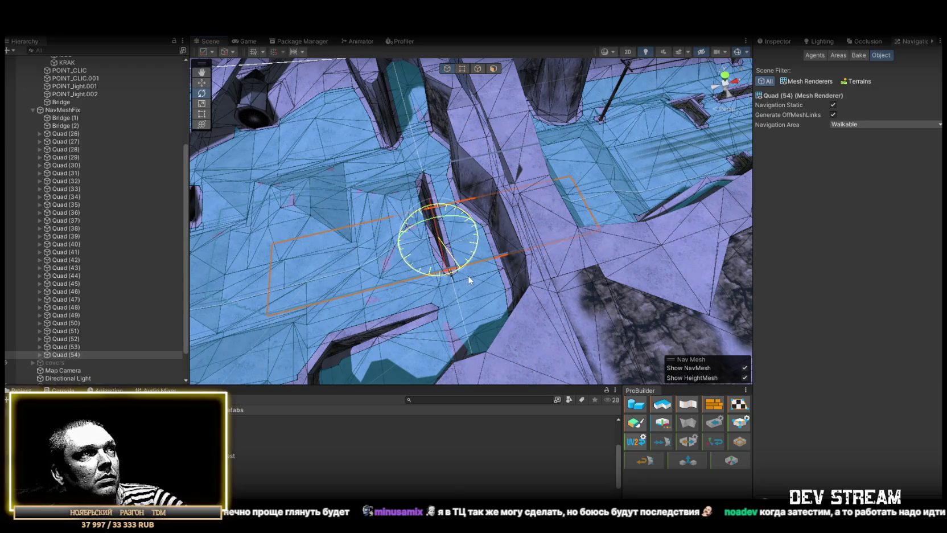
- Scale Quad (54) to stretch along the dark pit's edge, checking it from several angles
{"action": "key", "text": "r"}
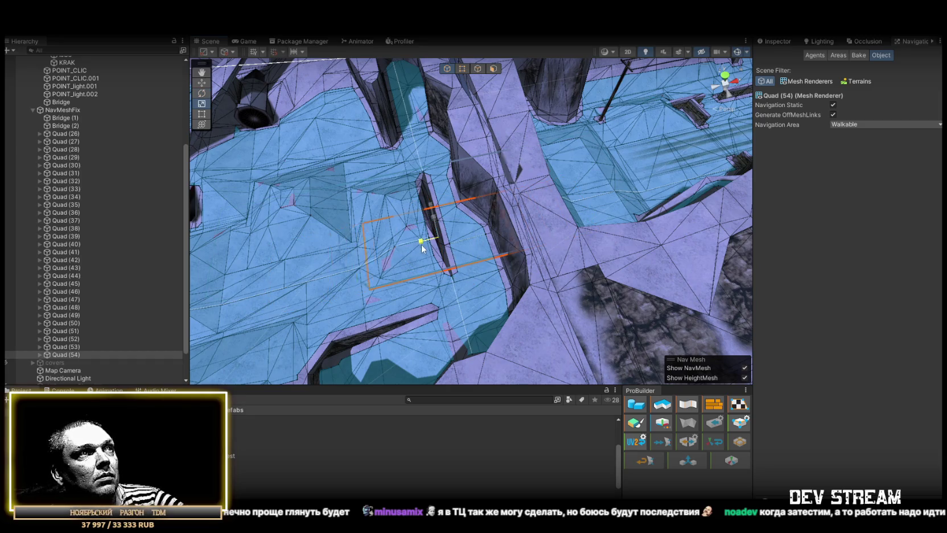
{"action": "mouse_move", "coordinate": [444, 249]}
{"action": "left_mouse_down"}
{"action": "mouse_move", "coordinate": [393, 228]}
{"action": "mouse_move", "coordinate": [246, 201]}
{"action": "mouse_move", "coordinate": [233, 218]}
{"action": "mouse_move", "coordinate": [496, 186]}
{"action": "mouse_move", "coordinate": [469, 278]}
{"action": "left_mouse_up"}
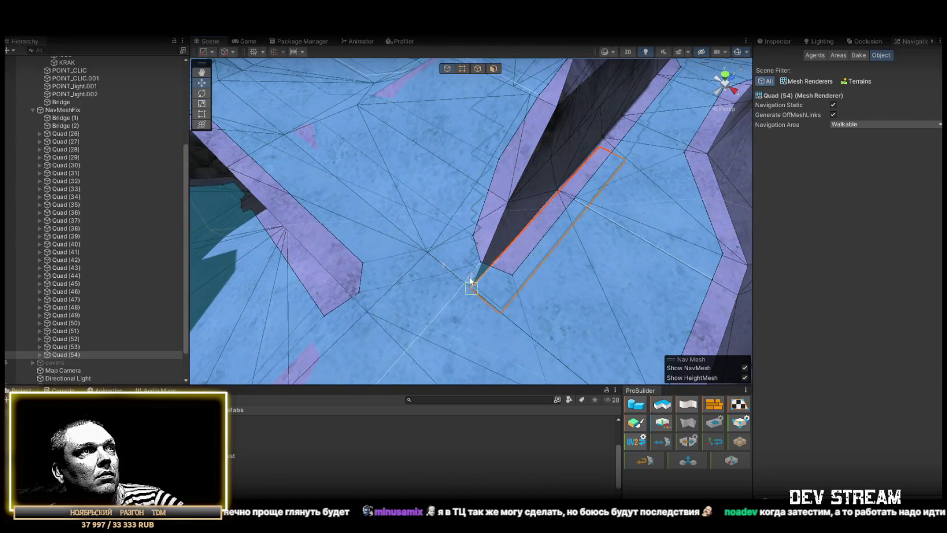
{"action": "mouse_move", "coordinate": [510, 251]}
{"action": "left_mouse_down"}
{"action": "mouse_move", "coordinate": [402, 258]}
{"action": "mouse_move", "coordinate": [387, 267]}
{"action": "mouse_move", "coordinate": [391, 295]}
{"action": "left_mouse_up"}
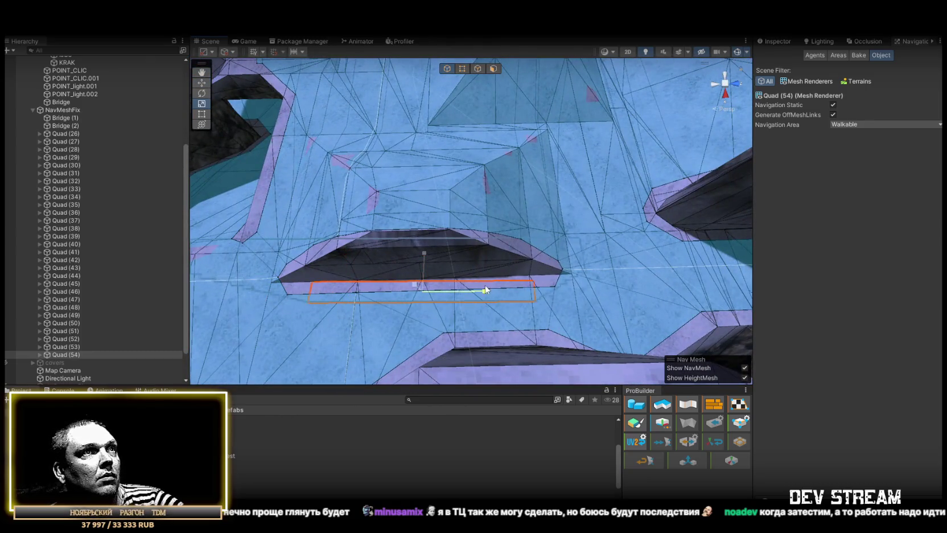
{"action": "mouse_move", "coordinate": [503, 287]}
{"action": "left_mouse_down"}
{"action": "mouse_move", "coordinate": [485, 252]}
{"action": "mouse_move", "coordinate": [296, 205]}
{"action": "mouse_move", "coordinate": [449, 185]}
{"action": "left_mouse_up"}
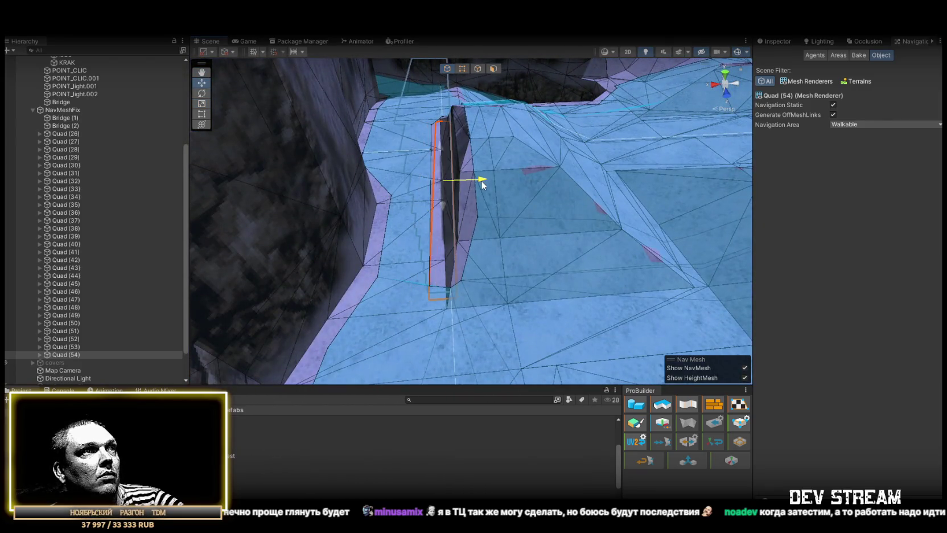
{"action": "mouse_move", "coordinate": [353, 220]}
{"action": "left_mouse_down"}
{"action": "mouse_move", "coordinate": [554, 278]}
{"action": "mouse_move", "coordinate": [592, 275]}
{"action": "mouse_move", "coordinate": [580, 268]}
{"action": "left_mouse_up"}
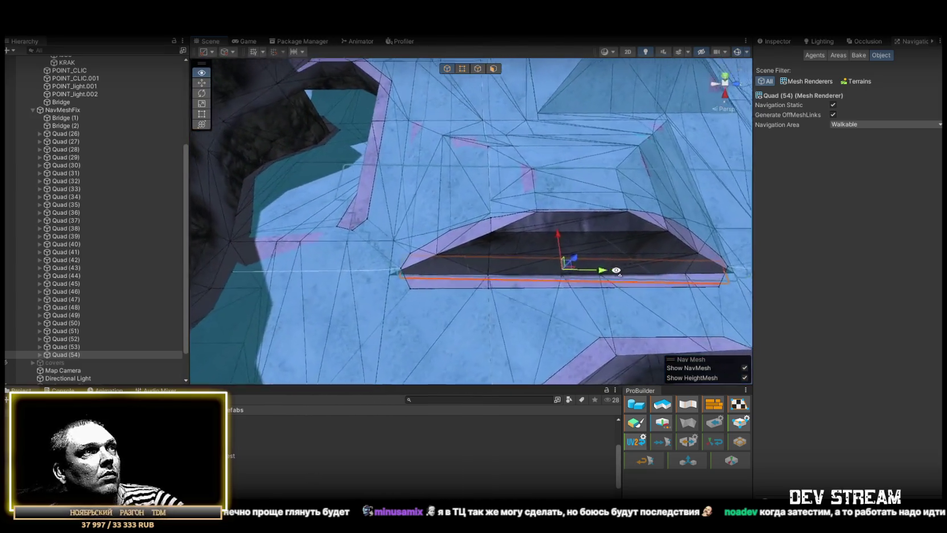
{"action": "key", "text": "r"}
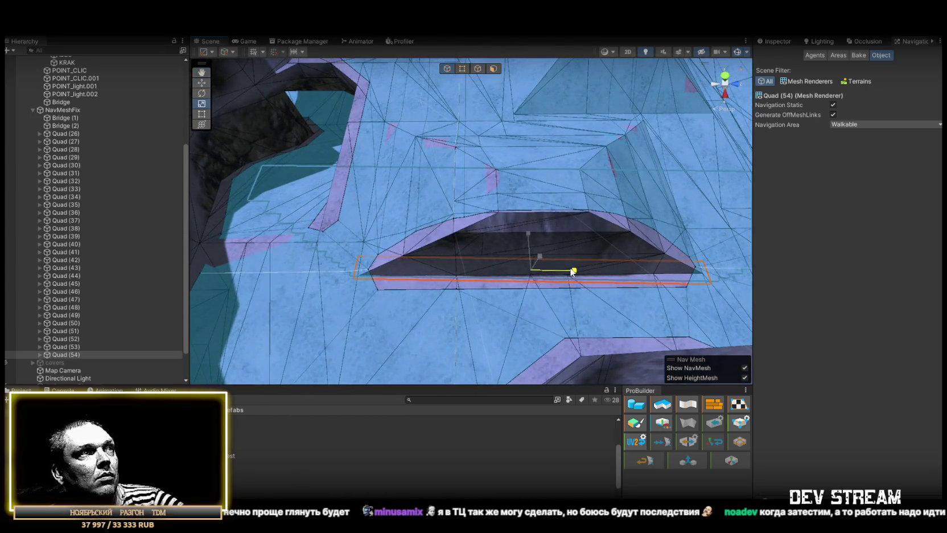
{"action": "left_click_drag", "start_coordinate": [572, 271], "coordinate": [546, 268]}
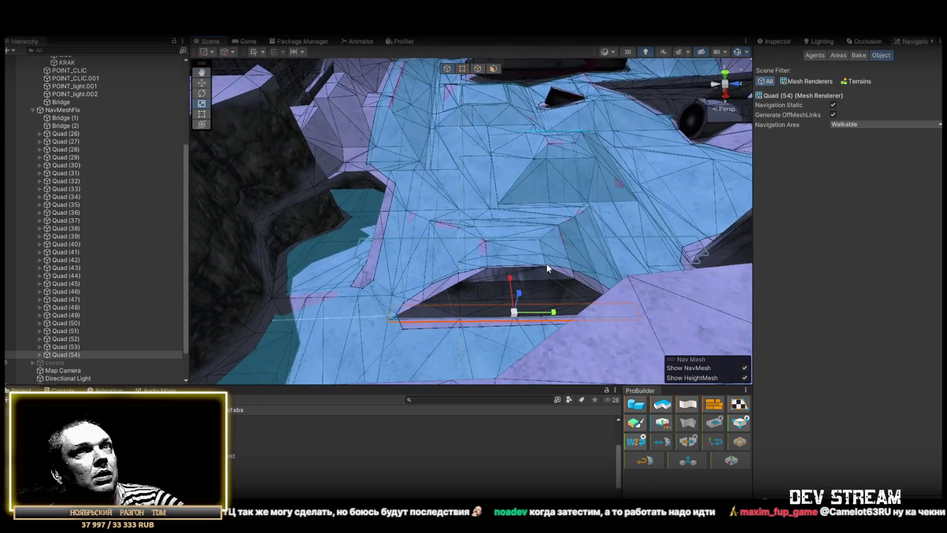
{"action": "left_click", "coordinate": [860, 55]}
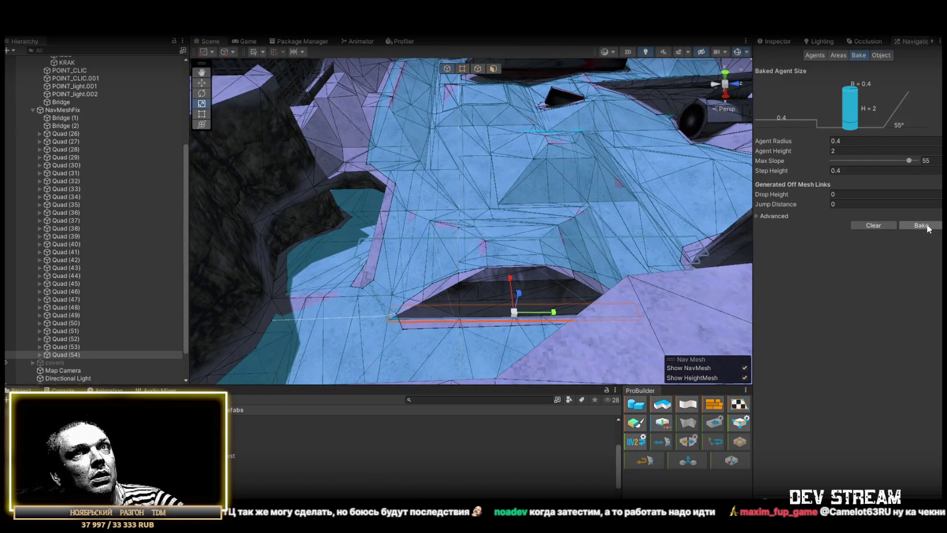
- Rotate the selected blocker quad to match the bridge edge angle and inspect it around the bridge
{"action": "mouse_move", "coordinate": [561, 242]}
{"action": "left_mouse_down"}
{"action": "mouse_move", "coordinate": [412, 242]}
{"action": "mouse_move", "coordinate": [528, 258]}
{"action": "mouse_move", "coordinate": [566, 222]}
{"action": "mouse_move", "coordinate": [533, 208]}
{"action": "mouse_move", "coordinate": [518, 271]}
{"action": "mouse_move", "coordinate": [542, 237]}
{"action": "mouse_move", "coordinate": [243, 277]}
{"action": "mouse_move", "coordinate": [626, 232]}
{"action": "left_mouse_up"}
{"action": "key", "text": "f"}
{"action": "key", "text": "e"}
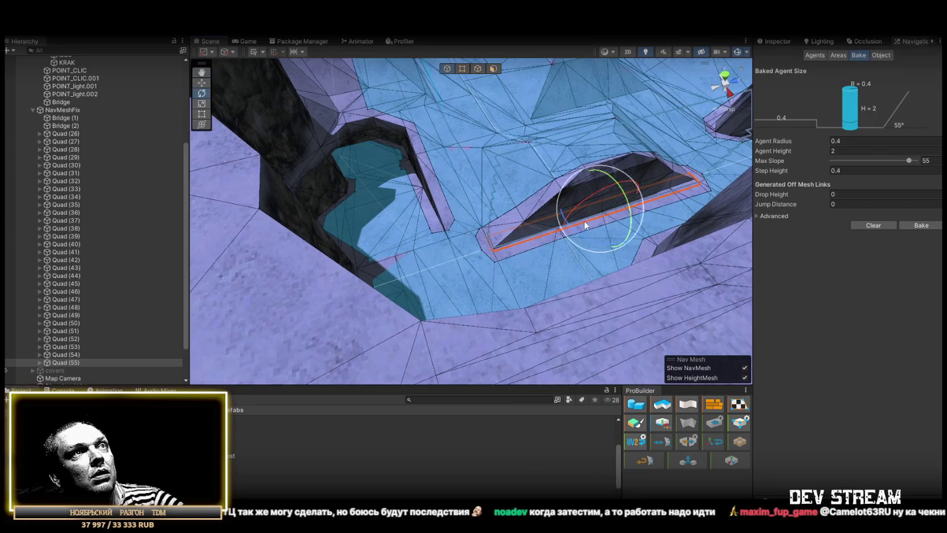
{"action": "left_click_drag", "start_coordinate": [731, 245], "coordinate": [621, 223]}
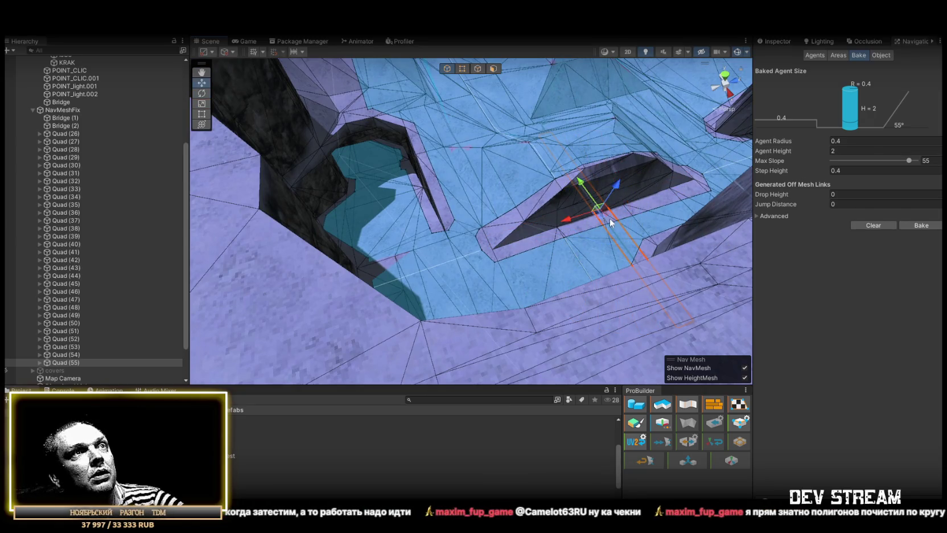
{"action": "mouse_move", "coordinate": [440, 181]}
{"action": "left_mouse_down"}
{"action": "mouse_move", "coordinate": [410, 185]}
{"action": "mouse_move", "coordinate": [430, 260]}
{"action": "mouse_move", "coordinate": [397, 197]}
{"action": "mouse_move", "coordinate": [318, 195]}
{"action": "mouse_move", "coordinate": [452, 245]}
{"action": "left_mouse_up"}
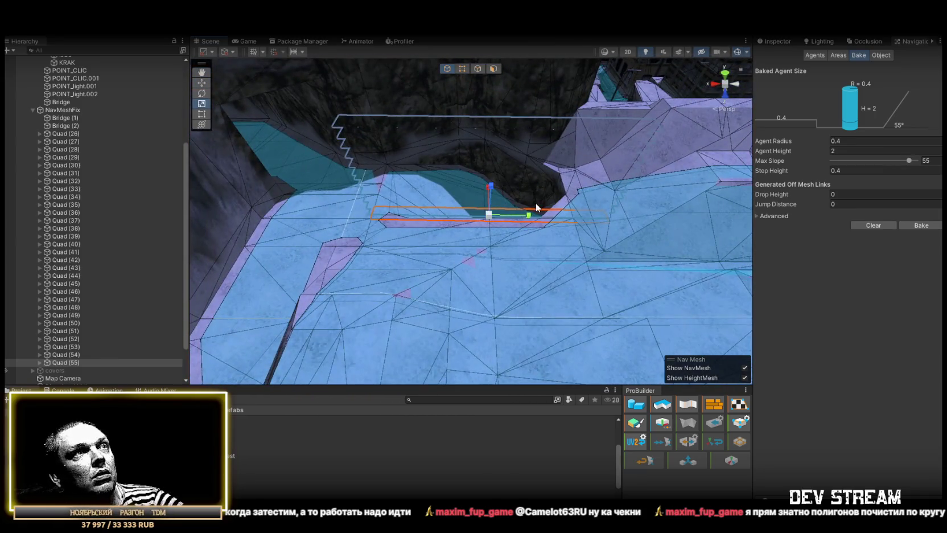
{"action": "key", "text": "w"}
{"action": "mouse_move", "coordinate": [514, 221]}
{"action": "left_mouse_down"}
{"action": "mouse_move", "coordinate": [603, 226]}
{"action": "mouse_move", "coordinate": [532, 241]}
{"action": "mouse_move", "coordinate": [418, 302]}
{"action": "mouse_move", "coordinate": [423, 282]}
{"action": "mouse_move", "coordinate": [547, 247]}
{"action": "mouse_move", "coordinate": [540, 223]}
{"action": "left_mouse_up"}
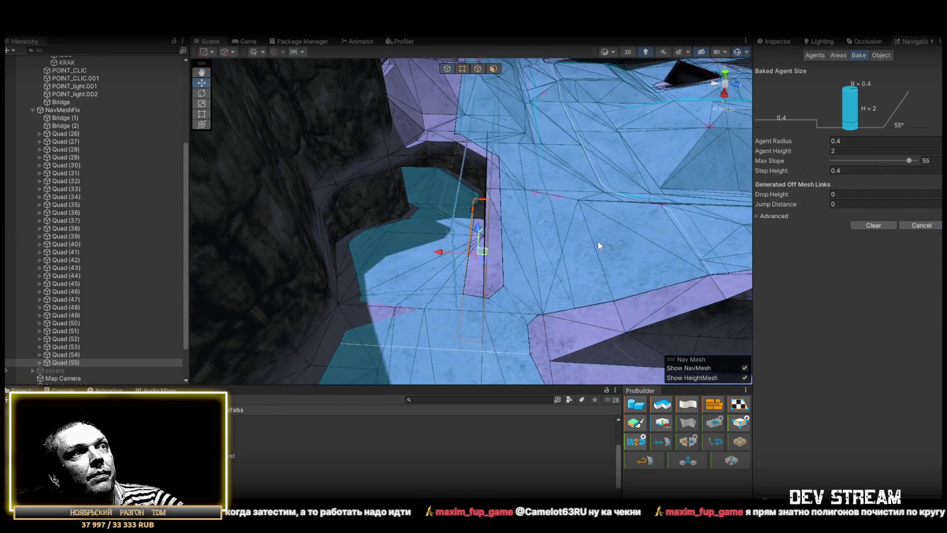
{"action": "mouse_move", "coordinate": [593, 242]}
{"action": "left_mouse_down"}
{"action": "mouse_move", "coordinate": [565, 261]}
{"action": "mouse_move", "coordinate": [566, 275]}
{"action": "mouse_move", "coordinate": [505, 264]}
{"action": "left_mouse_up"}
{"action": "mouse_move", "coordinate": [425, 227]}
{"action": "left_mouse_down"}
{"action": "mouse_move", "coordinate": [447, 131]}
{"action": "mouse_move", "coordinate": [595, 141]}
{"action": "mouse_move", "coordinate": [550, 136]}
{"action": "mouse_move", "coordinate": [561, 148]}
{"action": "mouse_move", "coordinate": [522, 176]}
{"action": "mouse_move", "coordinate": [646, 173]}
{"action": "mouse_move", "coordinate": [564, 196]}
{"action": "mouse_move", "coordinate": [681, 204]}
{"action": "mouse_move", "coordinate": [589, 163]}
{"action": "left_mouse_up"}
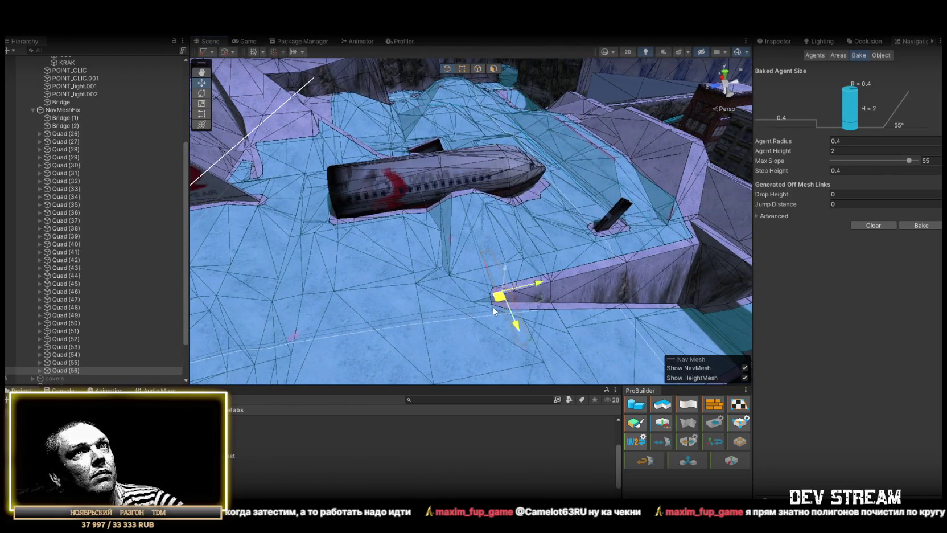
- Rotate Quad (56) to follow the sloped ramp edge
{"action": "scroll", "coordinate": [494, 314], "scroll_direction": "up", "scroll_amount": 5}
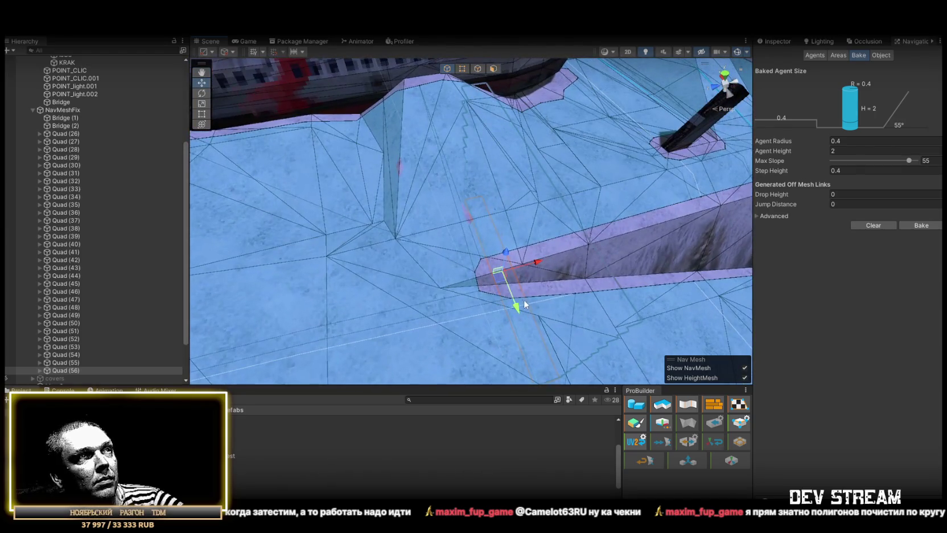
{"action": "left_click_drag", "start_coordinate": [493, 310], "coordinate": [610, 308]}
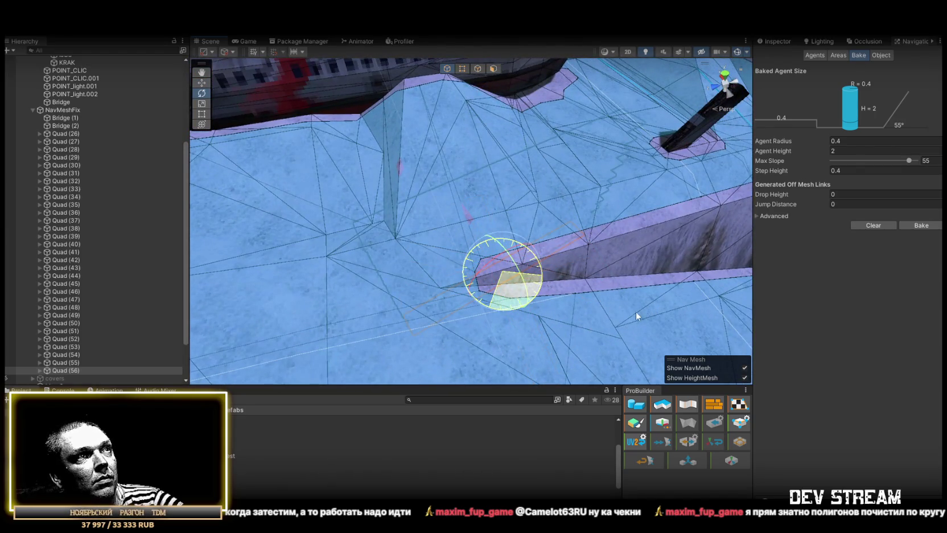
{"action": "key", "text": "w"}
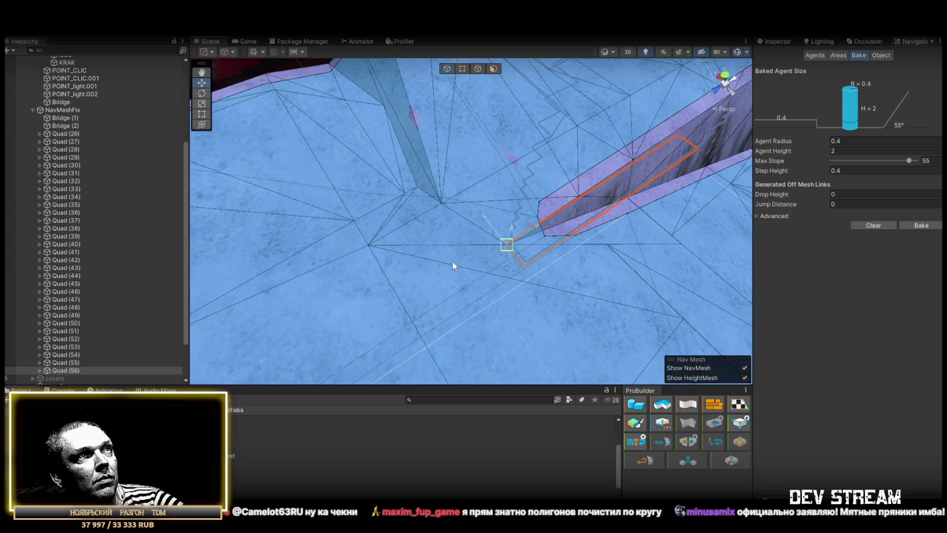
{"action": "left_click_drag", "start_coordinate": [485, 250], "coordinate": [540, 239]}
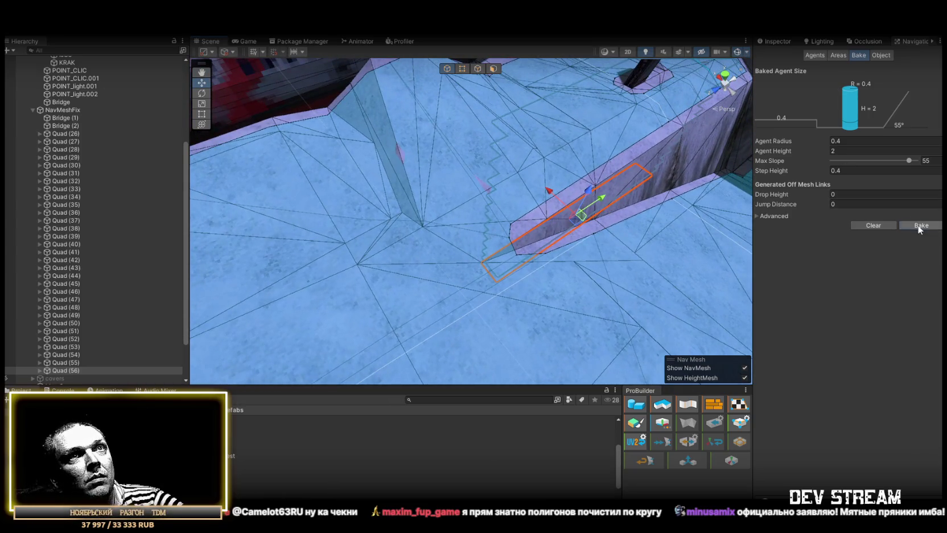
{"action": "mouse_move", "coordinate": [604, 230]}
{"action": "left_mouse_down"}
{"action": "mouse_move", "coordinate": [566, 247]}
{"action": "mouse_move", "coordinate": [655, 229]}
{"action": "mouse_move", "coordinate": [650, 205]}
{"action": "mouse_move", "coordinate": [531, 175]}
{"action": "mouse_move", "coordinate": [417, 190]}
{"action": "mouse_move", "coordinate": [384, 250]}
{"action": "mouse_move", "coordinate": [248, 220]}
{"action": "mouse_move", "coordinate": [285, 230]}
{"action": "mouse_move", "coordinate": [158, 225]}
{"action": "mouse_move", "coordinate": [131, 215]}
{"action": "mouse_move", "coordinate": [493, 194]}
{"action": "mouse_move", "coordinate": [517, 205]}
{"action": "left_mouse_up"}
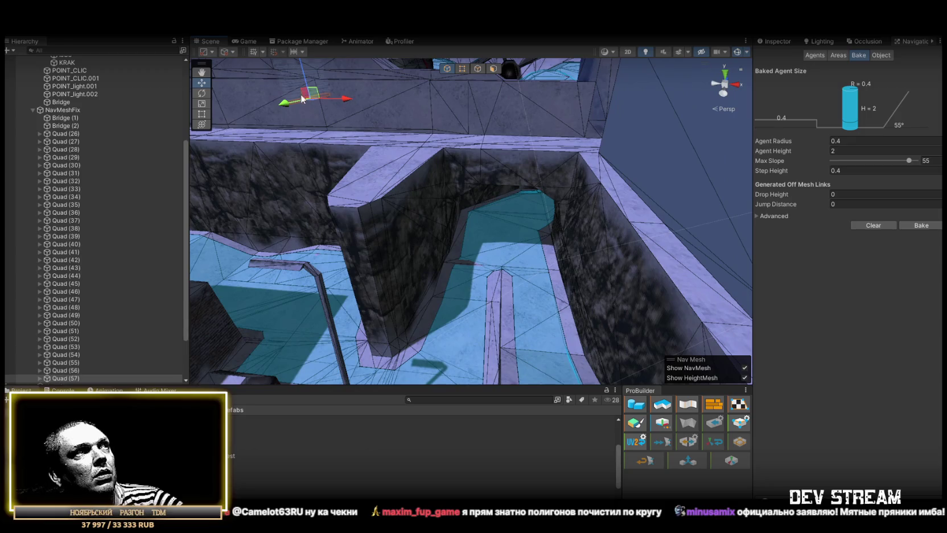
- Select the ridge blocker Quad (57) and slide it sideways onto the narrow ridge
{"action": "left_click", "coordinate": [501, 268]}
{"action": "mouse_move", "coordinate": [501, 268]}
{"action": "left_mouse_down"}
{"action": "mouse_move", "coordinate": [565, 272]}
{"action": "mouse_move", "coordinate": [589, 163]}
{"action": "left_mouse_up"}
{"action": "left_click", "coordinate": [497, 243]}
{"action": "key", "text": "f"}
{"action": "key", "text": "r"}
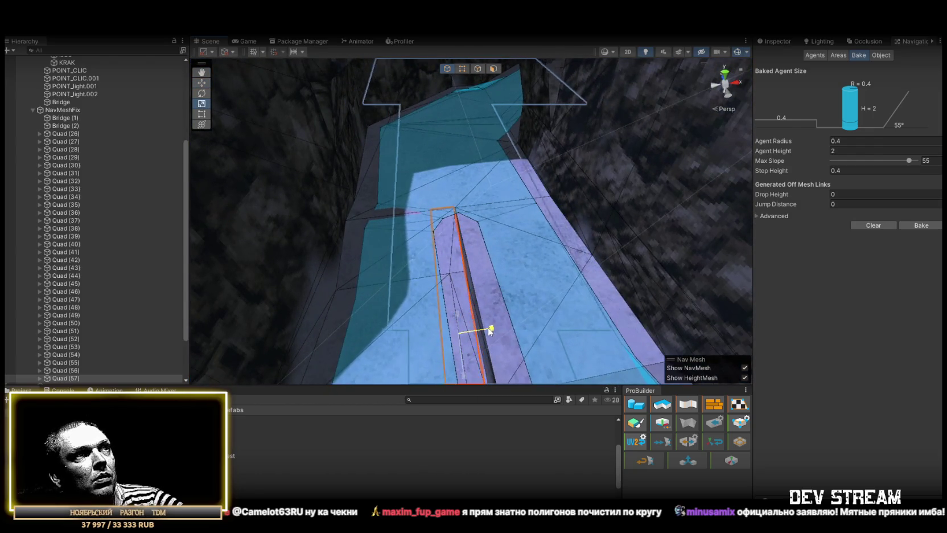
{"action": "left_click_drag", "start_coordinate": [497, 333], "coordinate": [514, 327]}
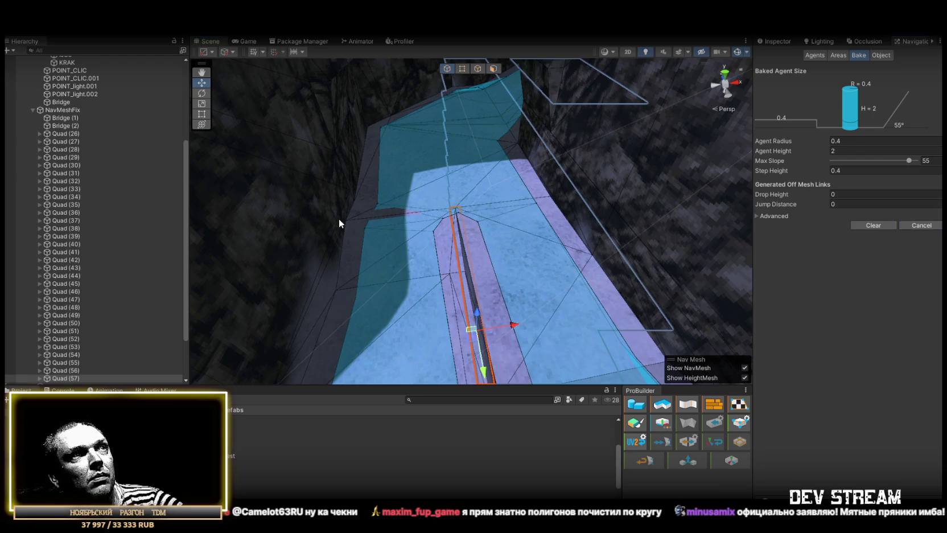
{"action": "mouse_move", "coordinate": [387, 208]}
{"action": "left_mouse_down"}
{"action": "mouse_move", "coordinate": [502, 262]}
{"action": "mouse_move", "coordinate": [483, 258]}
{"action": "mouse_move", "coordinate": [508, 254]}
{"action": "mouse_move", "coordinate": [509, 242]}
{"action": "mouse_move", "coordinate": [467, 205]}
{"action": "mouse_move", "coordinate": [370, 137]}
{"action": "left_mouse_up"}
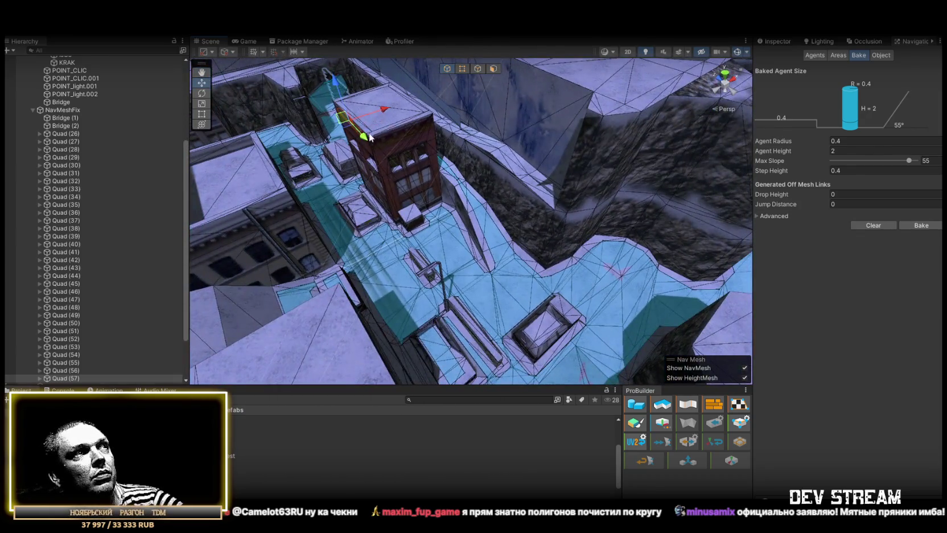
- Rotate Quad (58) to line up with the wall ledge
{"action": "mouse_move", "coordinate": [476, 253]}
{"action": "left_mouse_down"}
{"action": "mouse_move", "coordinate": [482, 228]}
{"action": "mouse_move", "coordinate": [476, 262]}
{"action": "mouse_move", "coordinate": [508, 274]}
{"action": "left_mouse_up"}
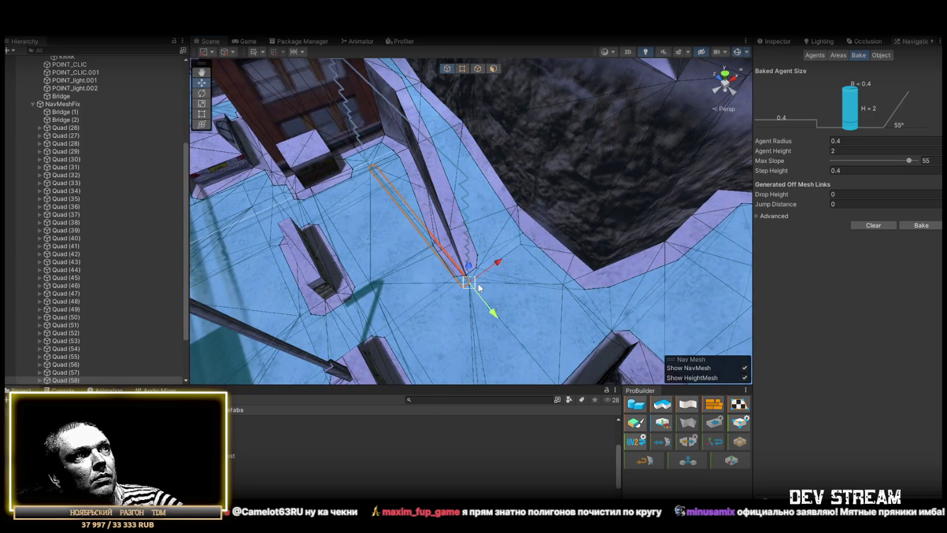
{"action": "key", "text": "e"}
{"action": "left_click_drag", "start_coordinate": [454, 254], "coordinate": [431, 240]}
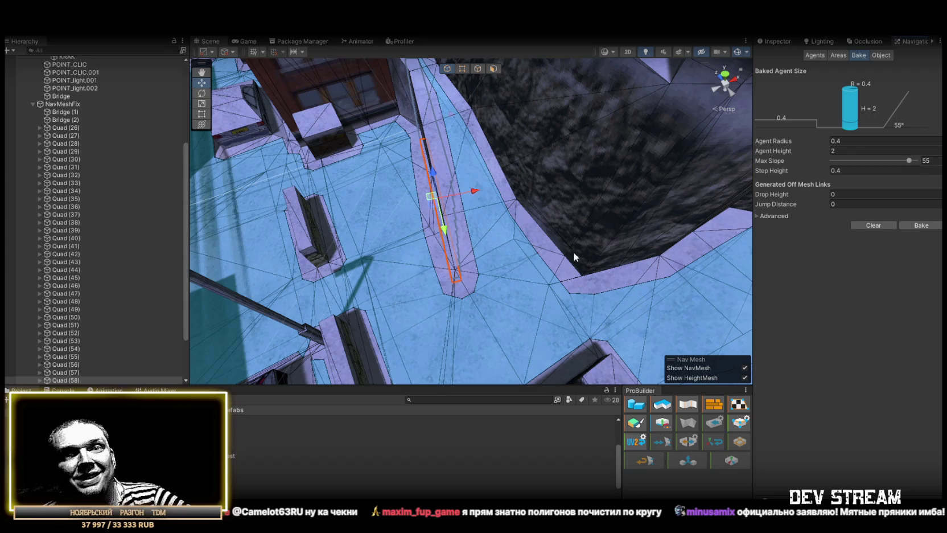
{"action": "mouse_move", "coordinate": [428, 173]}
{"action": "left_mouse_down"}
{"action": "mouse_move", "coordinate": [393, 163]}
{"action": "mouse_move", "coordinate": [560, 173]}
{"action": "mouse_move", "coordinate": [603, 161]}
{"action": "mouse_move", "coordinate": [611, 167]}
{"action": "mouse_move", "coordinate": [529, 199]}
{"action": "mouse_move", "coordinate": [640, 241]}
{"action": "mouse_move", "coordinate": [636, 260]}
{"action": "mouse_move", "coordinate": [593, 246]}
{"action": "mouse_move", "coordinate": [313, 237]}
{"action": "mouse_move", "coordinate": [296, 222]}
{"action": "mouse_move", "coordinate": [303, 205]}
{"action": "mouse_move", "coordinate": [286, 235]}
{"action": "mouse_move", "coordinate": [224, 243]}
{"action": "mouse_move", "coordinate": [251, 239]}
{"action": "left_mouse_up"}
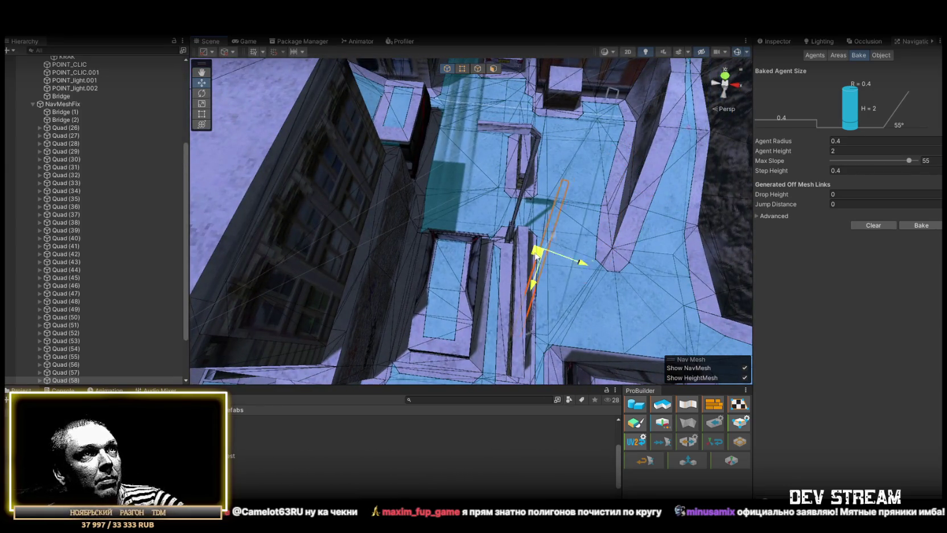
{"action": "key", "text": "f"}
- Check Quad (58)'s properties and slide it along the wall
{"action": "left_click", "coordinate": [782, 44]}
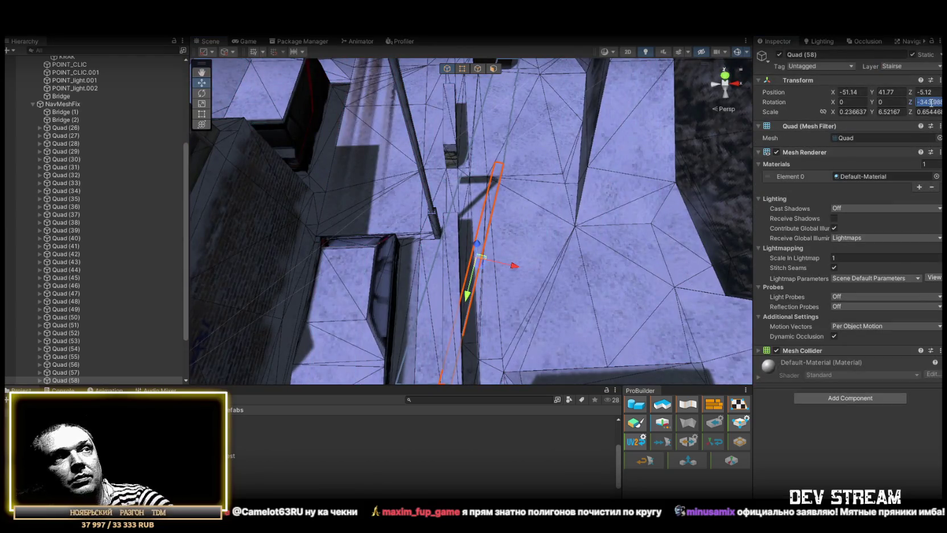
{"action": "left_click_drag", "start_coordinate": [521, 209], "coordinate": [862, 69]}
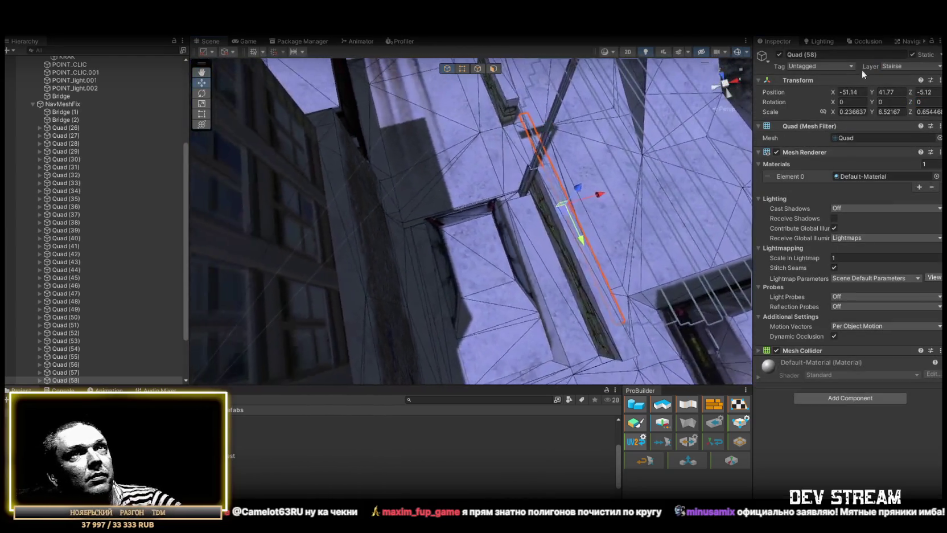
{"action": "left_click", "coordinate": [905, 42]}
{"action": "left_click_drag", "start_coordinate": [548, 260], "coordinate": [531, 294]}
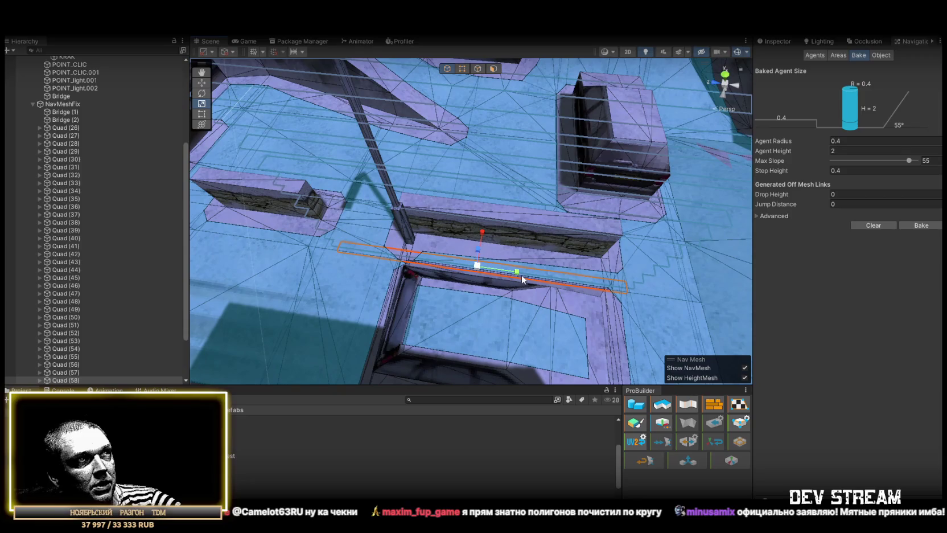
{"action": "key", "text": "w"}
{"action": "mouse_move", "coordinate": [505, 272]}
{"action": "left_mouse_down"}
{"action": "mouse_move", "coordinate": [519, 277]}
{"action": "mouse_move", "coordinate": [507, 264]}
{"action": "mouse_move", "coordinate": [362, 233]}
{"action": "left_mouse_up"}
{"action": "mouse_move", "coordinate": [432, 217]}
{"action": "left_mouse_down"}
{"action": "mouse_move", "coordinate": [425, 228]}
{"action": "mouse_move", "coordinate": [490, 255]}
{"action": "mouse_move", "coordinate": [489, 274]}
{"action": "mouse_move", "coordinate": [461, 239]}
{"action": "mouse_move", "coordinate": [468, 176]}
{"action": "left_mouse_up"}
- Resize the blocker quads around the low boxes near the two stone ramps
{"action": "key", "text": "r"}
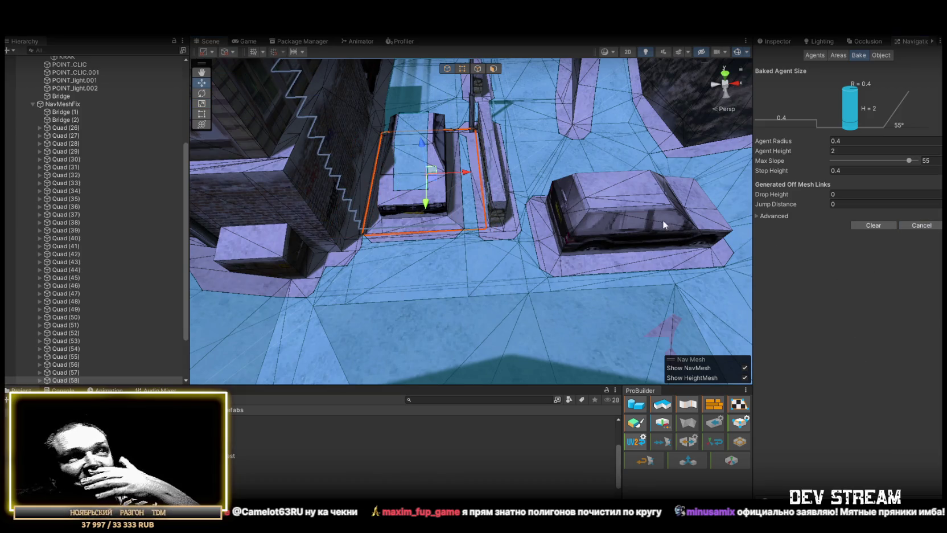
{"action": "mouse_move", "coordinate": [547, 194]}
{"action": "left_mouse_down"}
{"action": "mouse_move", "coordinate": [325, 271]}
{"action": "mouse_move", "coordinate": [461, 205]}
{"action": "mouse_move", "coordinate": [512, 196]}
{"action": "mouse_move", "coordinate": [465, 214]}
{"action": "left_mouse_up"}
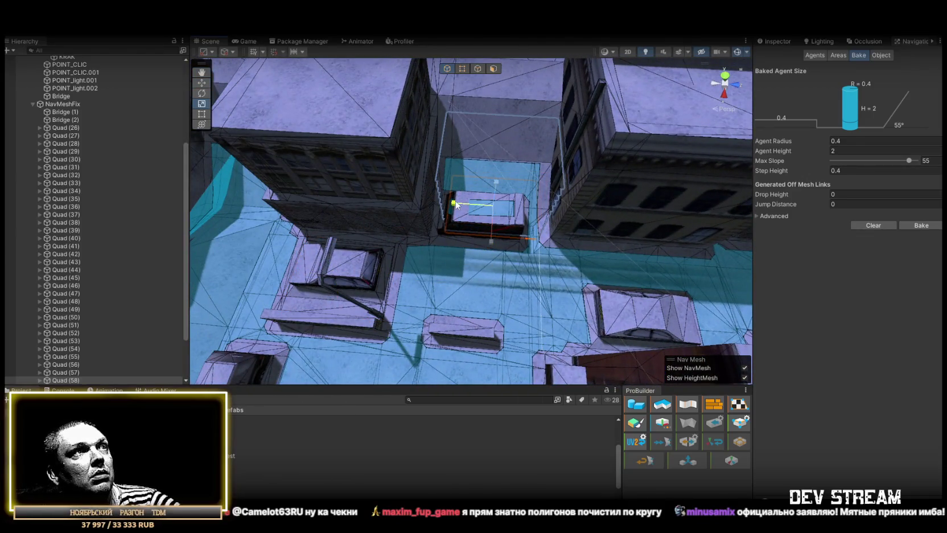
{"action": "mouse_move", "coordinate": [438, 202]}
{"action": "left_mouse_down"}
{"action": "mouse_move", "coordinate": [362, 246]}
{"action": "mouse_move", "coordinate": [506, 281]}
{"action": "left_mouse_up"}
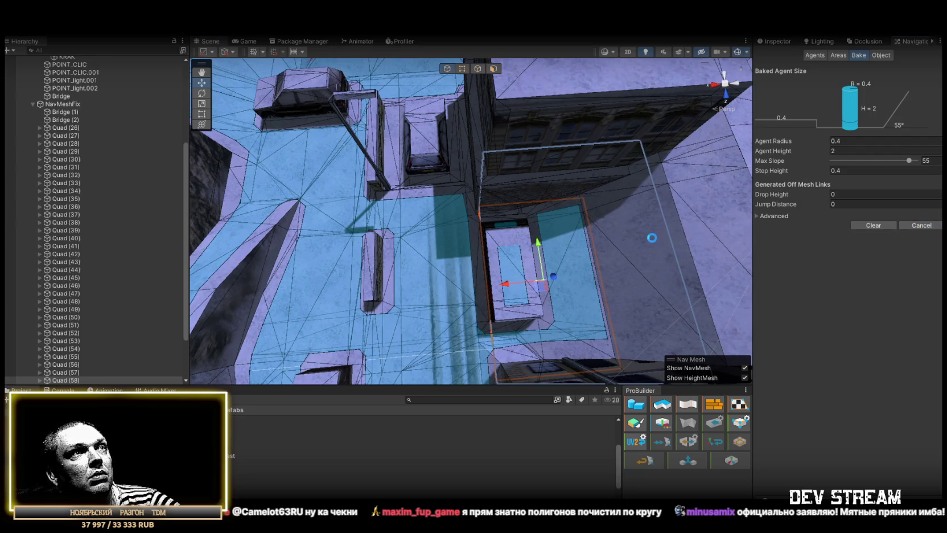
{"action": "mouse_move", "coordinate": [648, 237]}
{"action": "left_mouse_down"}
{"action": "mouse_move", "coordinate": [584, 226]}
{"action": "mouse_move", "coordinate": [462, 134]}
{"action": "mouse_move", "coordinate": [260, 242]}
{"action": "mouse_move", "coordinate": [228, 182]}
{"action": "mouse_move", "coordinate": [357, 232]}
{"action": "mouse_move", "coordinate": [469, 106]}
{"action": "mouse_move", "coordinate": [421, 122]}
{"action": "mouse_move", "coordinate": [174, 156]}
{"action": "mouse_move", "coordinate": [238, 124]}
{"action": "mouse_move", "coordinate": [352, 131]}
{"action": "mouse_move", "coordinate": [400, 148]}
{"action": "mouse_move", "coordinate": [398, 132]}
{"action": "mouse_move", "coordinate": [370, 131]}
{"action": "mouse_move", "coordinate": [421, 168]}
{"action": "mouse_move", "coordinate": [490, 190]}
{"action": "mouse_move", "coordinate": [560, 194]}
{"action": "mouse_move", "coordinate": [504, 121]}
{"action": "left_mouse_up"}
{"action": "mouse_move", "coordinate": [566, 235]}
{"action": "left_mouse_down"}
{"action": "mouse_move", "coordinate": [344, 220]}
{"action": "mouse_move", "coordinate": [493, 214]}
{"action": "mouse_move", "coordinate": [613, 226]}
{"action": "mouse_move", "coordinate": [634, 181]}
{"action": "mouse_move", "coordinate": [750, 204]}
{"action": "mouse_move", "coordinate": [725, 216]}
{"action": "left_mouse_up"}
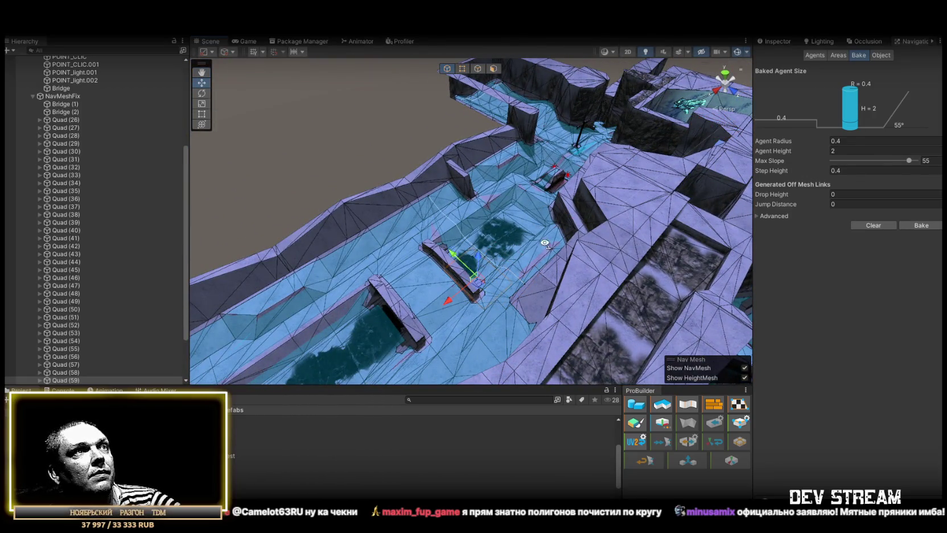
- Select the large quad at the stone bridge wall and frame it from a low angle along the wall
{"action": "scroll", "coordinate": [545, 243], "scroll_direction": "up", "scroll_amount": 5}
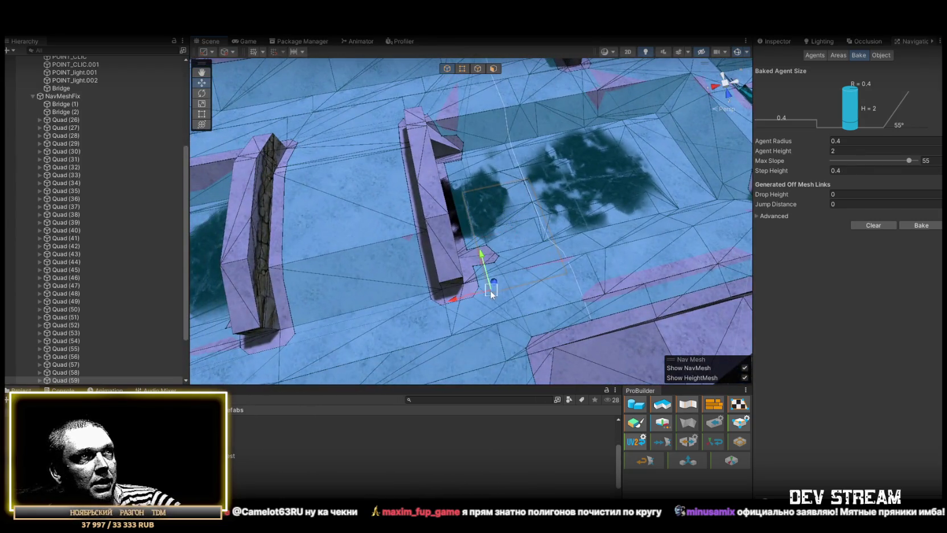
{"action": "left_click", "coordinate": [479, 287]}
{"action": "mouse_move", "coordinate": [471, 288]}
{"action": "left_mouse_down"}
{"action": "mouse_move", "coordinate": [566, 220]}
{"action": "mouse_move", "coordinate": [545, 213]}
{"action": "left_mouse_up"}
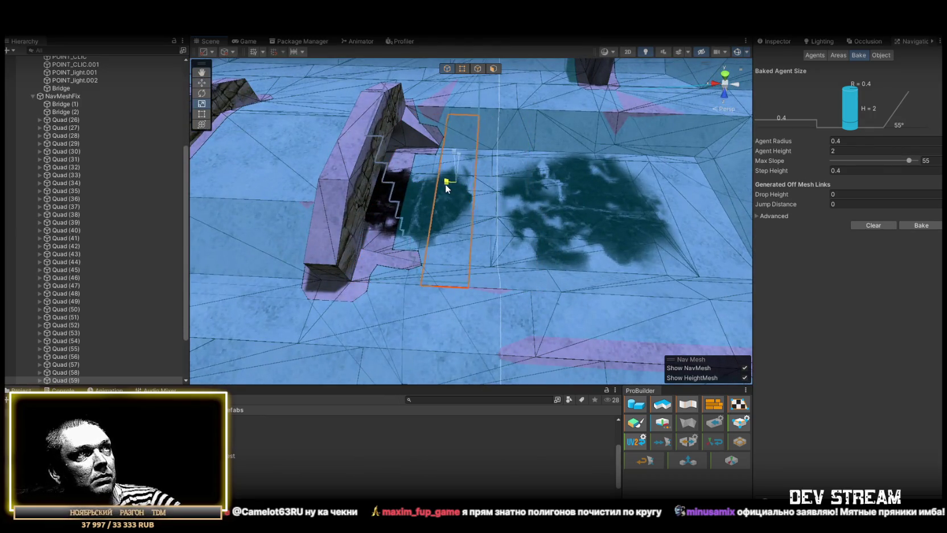
{"action": "mouse_move", "coordinate": [419, 181]}
{"action": "left_mouse_down"}
{"action": "mouse_move", "coordinate": [485, 158]}
{"action": "mouse_move", "coordinate": [470, 185]}
{"action": "mouse_move", "coordinate": [543, 201]}
{"action": "mouse_move", "coordinate": [386, 231]}
{"action": "mouse_move", "coordinate": [442, 243]}
{"action": "mouse_move", "coordinate": [541, 229]}
{"action": "mouse_move", "coordinate": [502, 230]}
{"action": "left_mouse_up"}
{"action": "mouse_move", "coordinate": [402, 211]}
{"action": "left_mouse_down"}
{"action": "mouse_move", "coordinate": [520, 205]}
{"action": "mouse_move", "coordinate": [396, 226]}
{"action": "mouse_move", "coordinate": [278, 222]}
{"action": "mouse_move", "coordinate": [565, 226]}
{"action": "mouse_move", "coordinate": [491, 213]}
{"action": "left_mouse_up"}
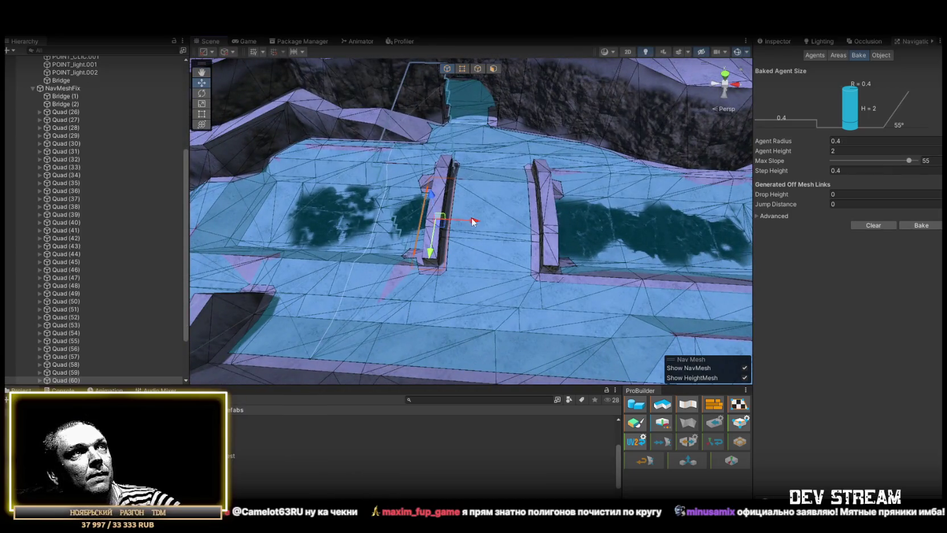
{"action": "key", "text": "f"}
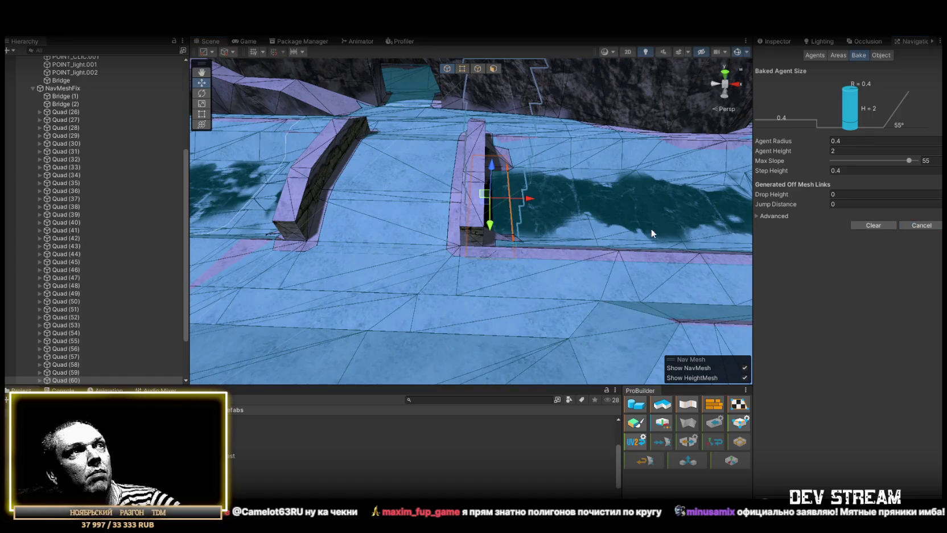
{"action": "mouse_move", "coordinate": [565, 220]}
{"action": "left_mouse_down"}
{"action": "mouse_move", "coordinate": [571, 269]}
{"action": "mouse_move", "coordinate": [539, 311]}
{"action": "mouse_move", "coordinate": [494, 294]}
{"action": "mouse_move", "coordinate": [496, 230]}
{"action": "mouse_move", "coordinate": [546, 228]}
{"action": "mouse_move", "coordinate": [662, 144]}
{"action": "mouse_move", "coordinate": [660, 135]}
{"action": "mouse_move", "coordinate": [353, 125]}
{"action": "mouse_move", "coordinate": [681, 141]}
{"action": "mouse_move", "coordinate": [694, 178]}
{"action": "mouse_move", "coordinate": [847, 125]}
{"action": "mouse_move", "coordinate": [810, 140]}
{"action": "mouse_move", "coordinate": [672, 148]}
{"action": "mouse_move", "coordinate": [857, 166]}
{"action": "mouse_move", "coordinate": [68, 153]}
{"action": "mouse_move", "coordinate": [13, 195]}
{"action": "mouse_move", "coordinate": [752, 160]}
{"action": "mouse_move", "coordinate": [600, 136]}
{"action": "mouse_move", "coordinate": [530, 145]}
{"action": "mouse_move", "coordinate": [499, 134]}
{"action": "mouse_move", "coordinate": [392, 170]}
{"action": "mouse_move", "coordinate": [350, 210]}
{"action": "left_mouse_up"}
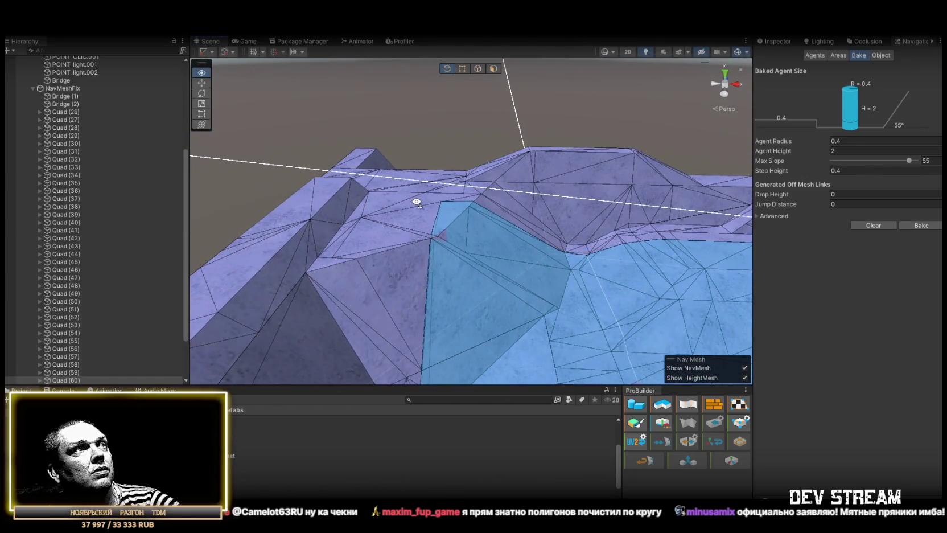
- Frame the selected wall quad and stretch it along the sloped wall edge with the Scale tool
{"action": "left_click_drag", "start_coordinate": [437, 199], "coordinate": [470, 227]}
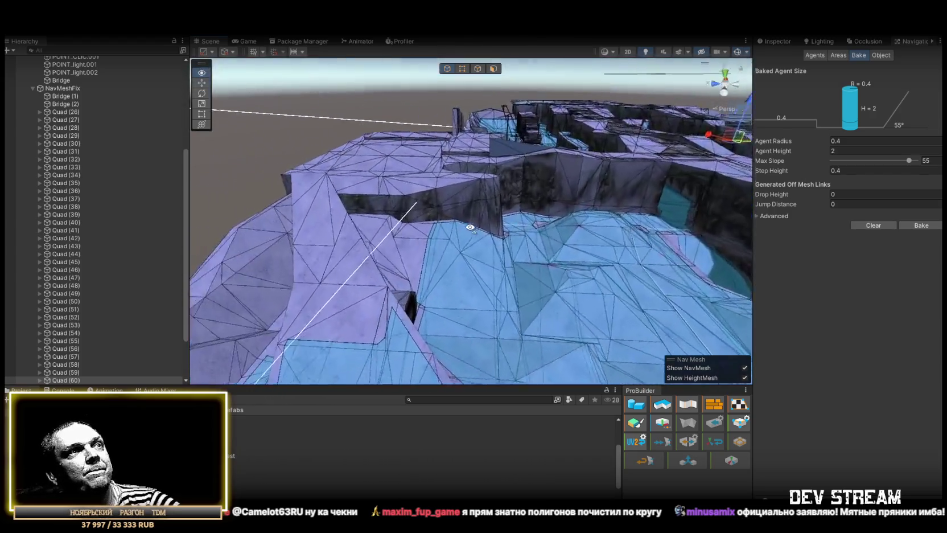
{"action": "mouse_move", "coordinate": [408, 270]}
{"action": "left_mouse_down"}
{"action": "mouse_move", "coordinate": [536, 226]}
{"action": "mouse_move", "coordinate": [494, 233]}
{"action": "mouse_move", "coordinate": [611, 265]}
{"action": "mouse_move", "coordinate": [719, 247]}
{"action": "mouse_move", "coordinate": [520, 197]}
{"action": "mouse_move", "coordinate": [507, 218]}
{"action": "mouse_move", "coordinate": [402, 213]}
{"action": "mouse_move", "coordinate": [480, 322]}
{"action": "mouse_move", "coordinate": [489, 305]}
{"action": "mouse_move", "coordinate": [239, 254]}
{"action": "mouse_move", "coordinate": [331, 245]}
{"action": "mouse_move", "coordinate": [486, 275]}
{"action": "mouse_move", "coordinate": [603, 265]}
{"action": "mouse_move", "coordinate": [486, 270]}
{"action": "mouse_move", "coordinate": [681, 275]}
{"action": "mouse_move", "coordinate": [610, 271]}
{"action": "mouse_move", "coordinate": [571, 251]}
{"action": "mouse_move", "coordinate": [444, 296]}
{"action": "mouse_move", "coordinate": [306, 275]}
{"action": "mouse_move", "coordinate": [490, 249]}
{"action": "mouse_move", "coordinate": [473, 268]}
{"action": "mouse_move", "coordinate": [457, 265]}
{"action": "mouse_move", "coordinate": [448, 205]}
{"action": "mouse_move", "coordinate": [518, 134]}
{"action": "left_mouse_up"}
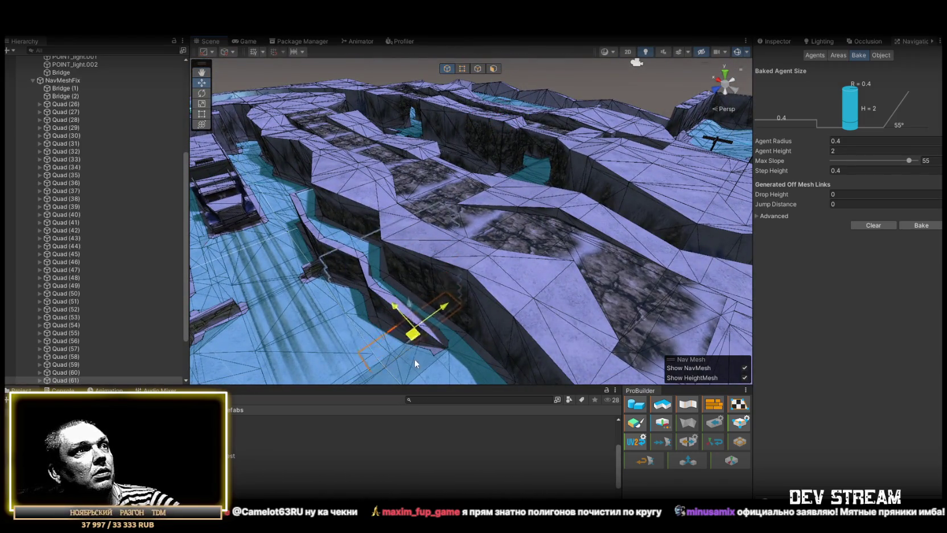
{"action": "key", "text": "f"}
{"action": "key", "text": "e"}
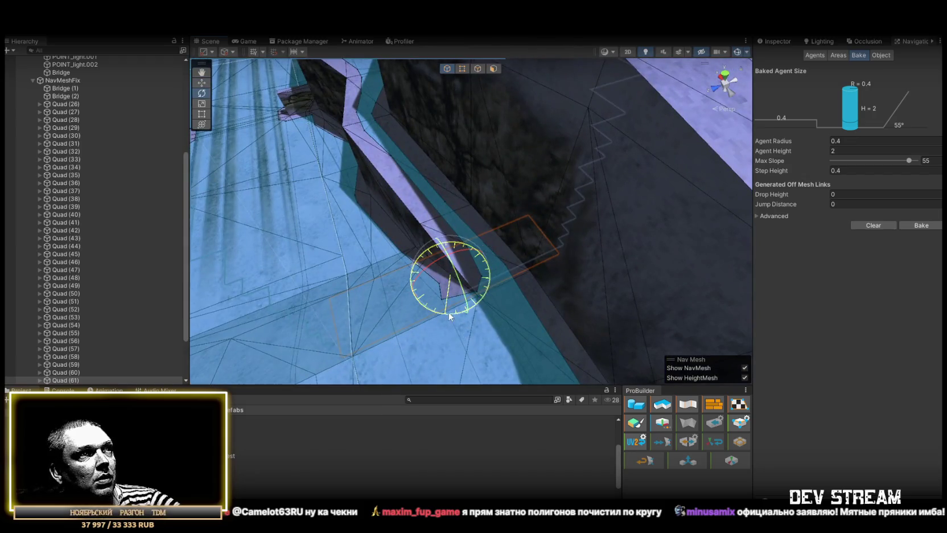
{"action": "key", "text": "r"}
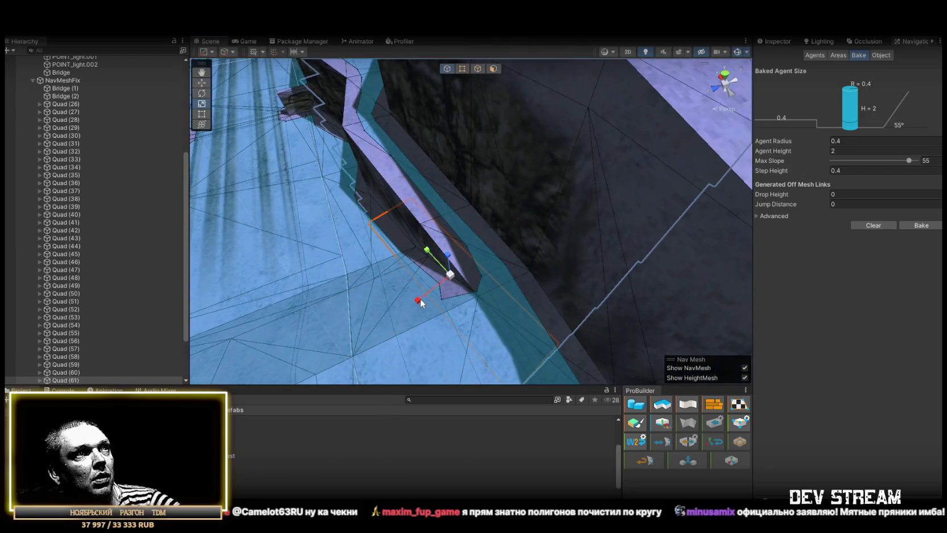
{"action": "mouse_move", "coordinate": [448, 287]}
{"action": "left_mouse_down"}
{"action": "mouse_move", "coordinate": [542, 361]}
{"action": "mouse_move", "coordinate": [465, 285]}
{"action": "mouse_move", "coordinate": [424, 280]}
{"action": "mouse_move", "coordinate": [487, 292]}
{"action": "mouse_move", "coordinate": [564, 288]}
{"action": "left_mouse_up"}
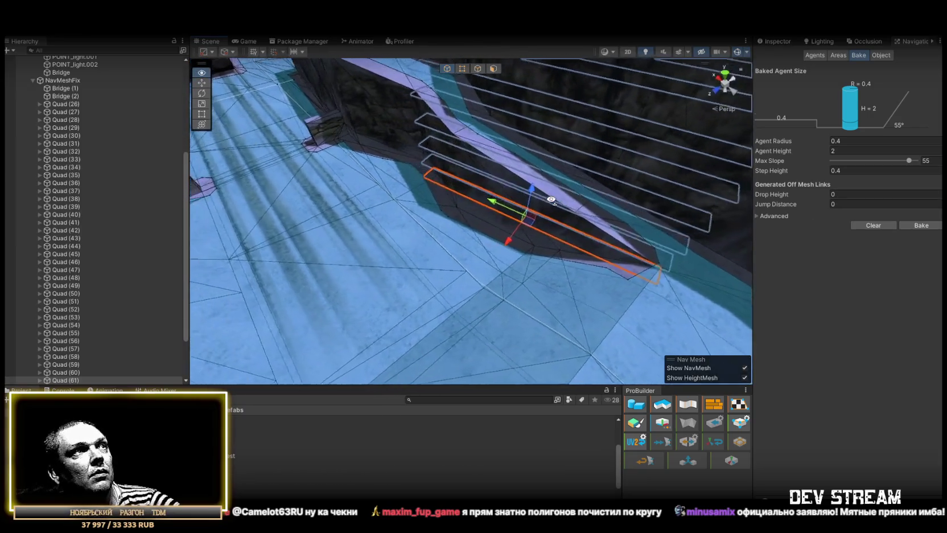
- Inspect the stretched quad and the slab stack from several angles, ending over the navmesh ramp
{"action": "key", "text": "r"}
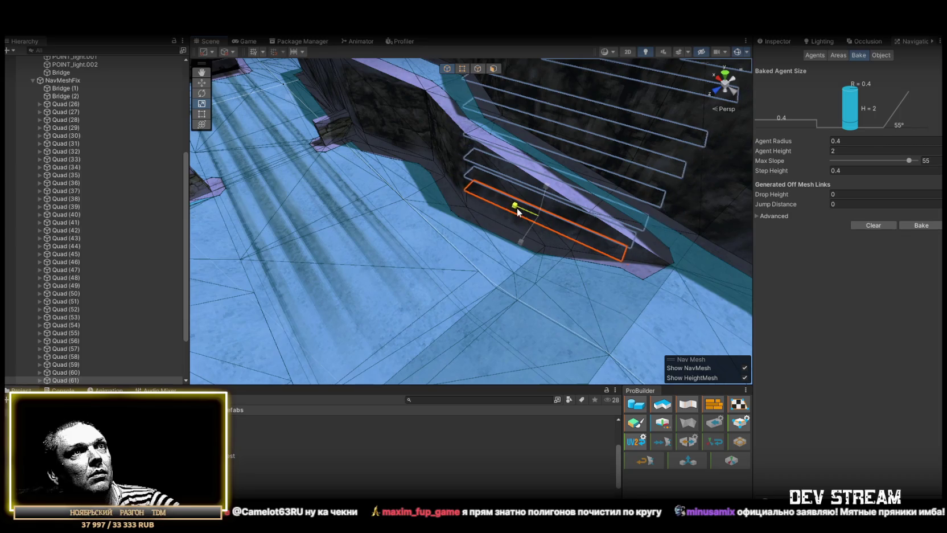
{"action": "key", "text": "f"}
{"action": "key", "text": "w"}
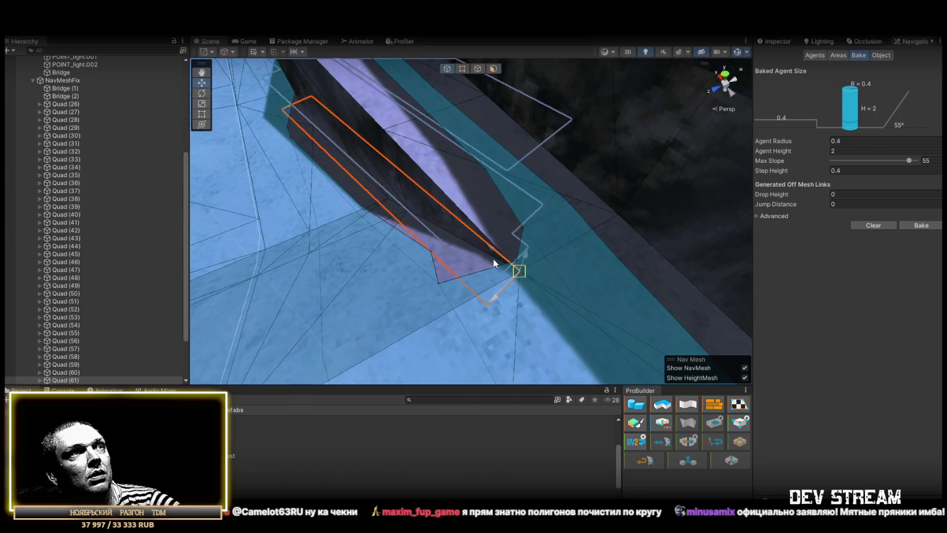
{"action": "left_click_drag", "start_coordinate": [493, 263], "coordinate": [621, 222]}
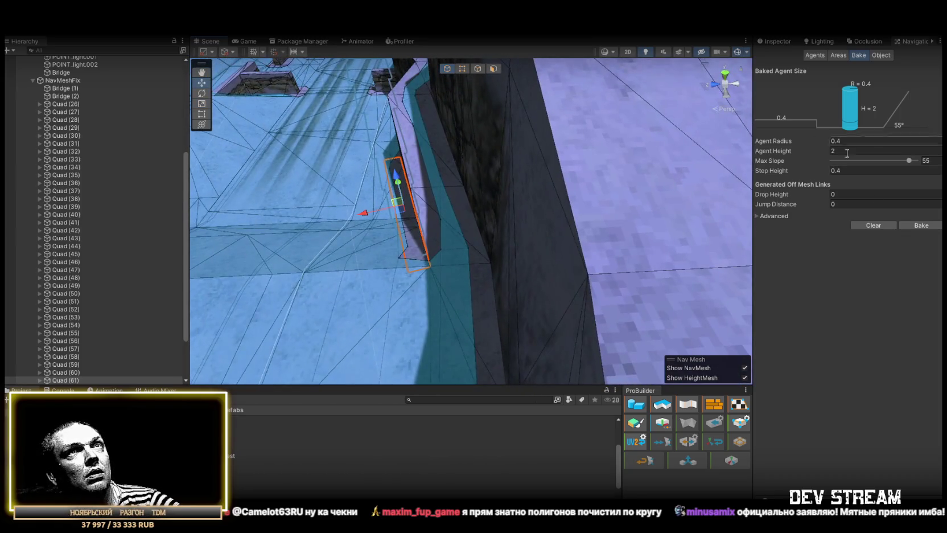
{"action": "mouse_move", "coordinate": [531, 207]}
{"action": "left_mouse_down"}
{"action": "mouse_move", "coordinate": [501, 201]}
{"action": "mouse_move", "coordinate": [790, 217]}
{"action": "left_mouse_up"}
{"action": "mouse_move", "coordinate": [597, 212]}
{"action": "left_mouse_down"}
{"action": "mouse_move", "coordinate": [501, 182]}
{"action": "mouse_move", "coordinate": [353, 160]}
{"action": "mouse_move", "coordinate": [412, 203]}
{"action": "mouse_move", "coordinate": [343, 171]}
{"action": "left_mouse_up"}
{"action": "mouse_move", "coordinate": [379, 186]}
{"action": "left_mouse_down"}
{"action": "mouse_move", "coordinate": [611, 195]}
{"action": "mouse_move", "coordinate": [621, 203]}
{"action": "mouse_move", "coordinate": [626, 173]}
{"action": "mouse_move", "coordinate": [567, 182]}
{"action": "mouse_move", "coordinate": [567, 110]}
{"action": "left_mouse_up"}
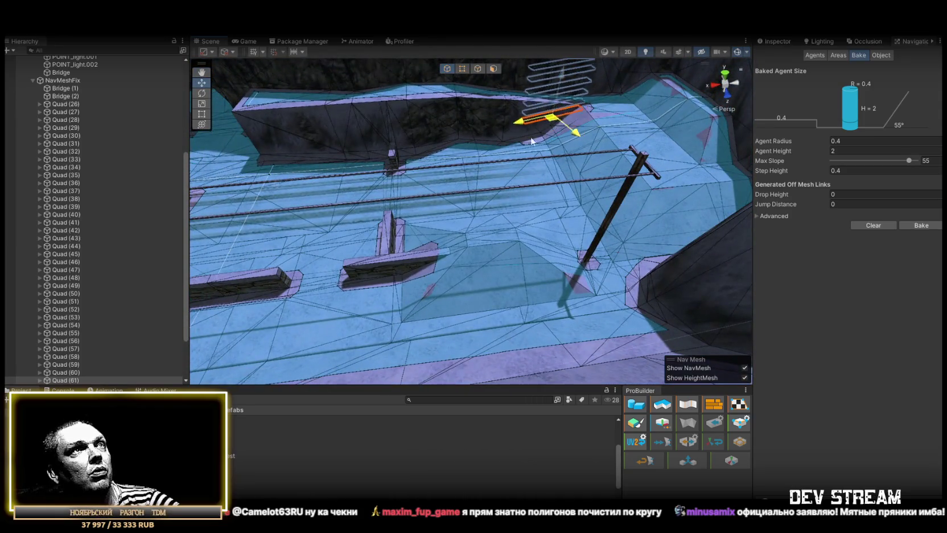
- Undo the last change, set Quad (61) Rotation Z to 90 and make it narrower
{"action": "key", "text": "ctrl+z"}
{"action": "left_click", "coordinate": [782, 44]}
{"action": "left_click", "coordinate": [928, 102]}
{"action": "type", "text": "90"}
{"action": "key", "text": "Return"}
{"action": "left_click_drag", "start_coordinate": [433, 199], "coordinate": [429, 175]}
{"action": "left_click_drag", "start_coordinate": [414, 128], "coordinate": [376, 129]}
- Frame the quad beside the bridge and rebake the navmesh
{"action": "left_click", "coordinate": [906, 44]}
{"action": "key", "text": "f"}
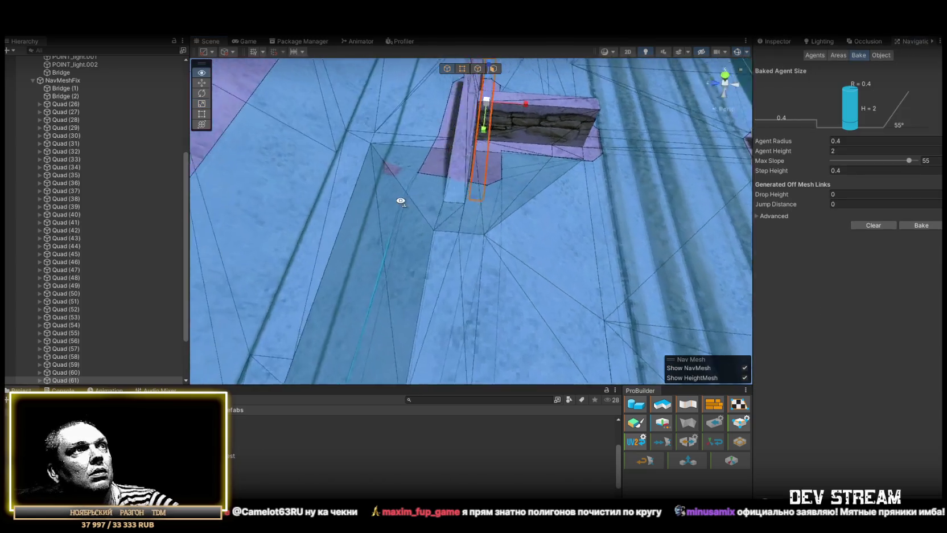
{"action": "key", "text": "w"}
{"action": "mouse_move", "coordinate": [513, 205]}
{"action": "left_mouse_down"}
{"action": "mouse_move", "coordinate": [530, 171]}
{"action": "mouse_move", "coordinate": [478, 142]}
{"action": "left_mouse_up"}
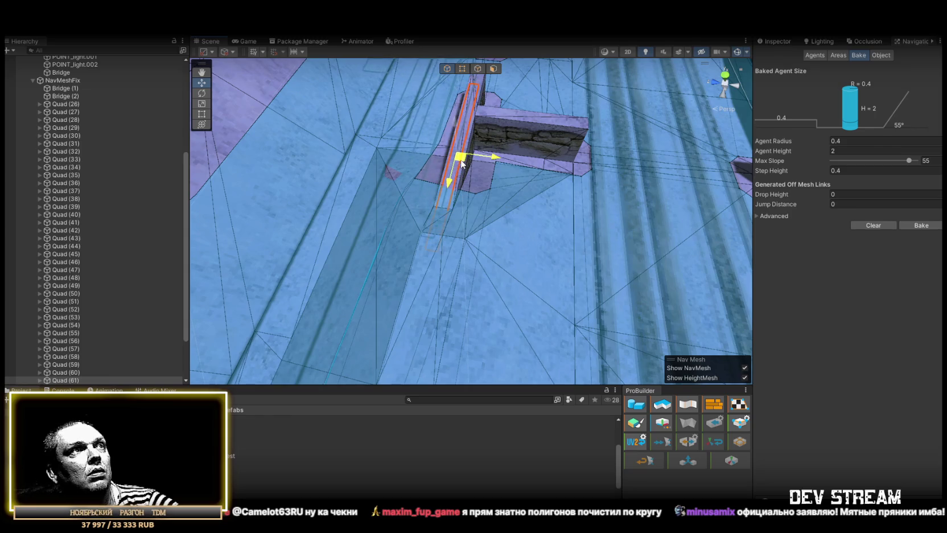
{"action": "left_click", "coordinate": [921, 225]}
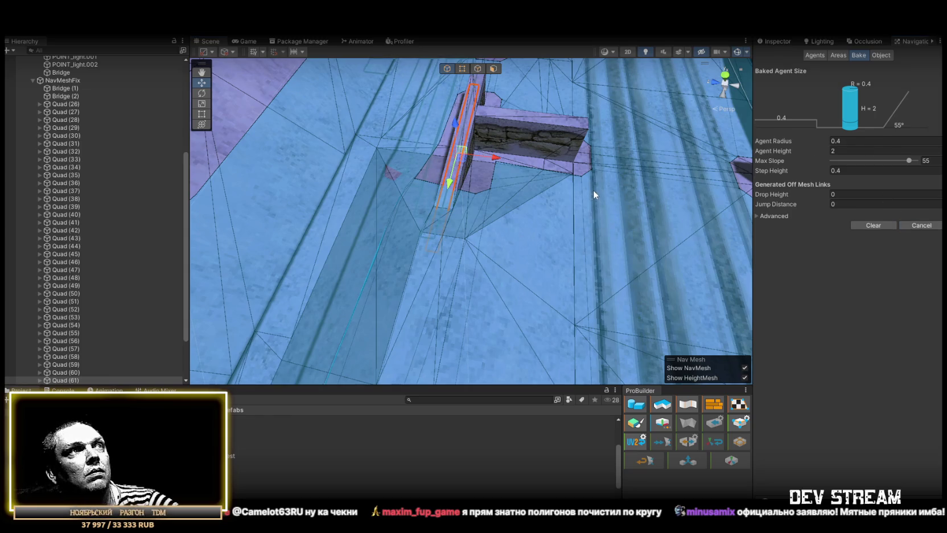
{"action": "mouse_move", "coordinate": [621, 165]}
{"action": "left_mouse_down"}
{"action": "mouse_move", "coordinate": [446, 127]}
{"action": "mouse_move", "coordinate": [389, 135]}
{"action": "left_mouse_up"}
- Slide the quad along the T-shaped bridge edge and rebake the navmesh again
{"action": "scroll", "coordinate": [390, 140], "scroll_direction": "up", "scroll_amount": 5}
{"action": "left_click_drag", "start_coordinate": [469, 213], "coordinate": [519, 214]}
{"action": "left_click", "coordinate": [931, 228]}
{"action": "mouse_move", "coordinate": [655, 240]}
{"action": "left_mouse_down"}
{"action": "mouse_move", "coordinate": [571, 239]}
{"action": "mouse_move", "coordinate": [589, 239]}
{"action": "mouse_move", "coordinate": [610, 210]}
{"action": "mouse_move", "coordinate": [684, 189]}
{"action": "mouse_move", "coordinate": [672, 226]}
{"action": "mouse_move", "coordinate": [609, 152]}
{"action": "mouse_move", "coordinate": [312, 177]}
{"action": "mouse_move", "coordinate": [478, 207]}
{"action": "mouse_move", "coordinate": [513, 237]}
{"action": "mouse_move", "coordinate": [575, 208]}
{"action": "left_mouse_up"}
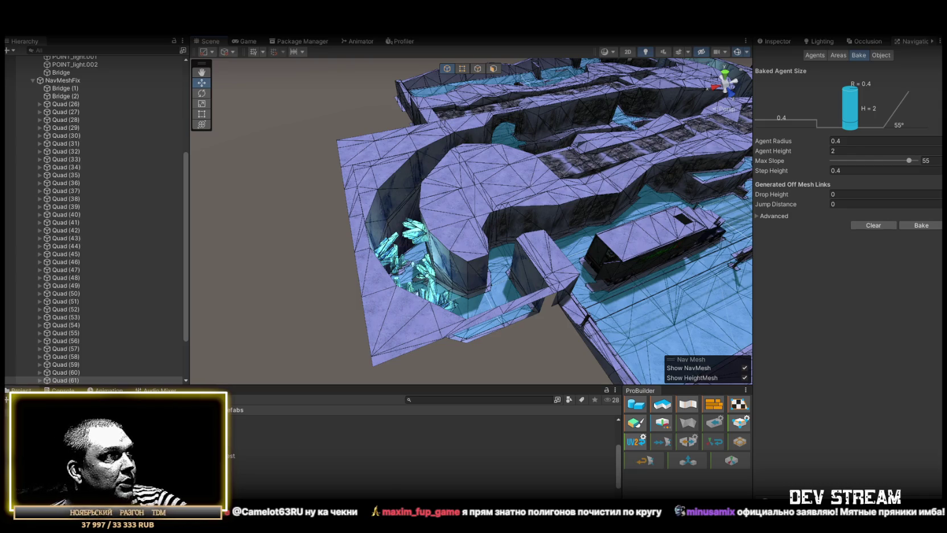
- Deactivate the NavMeshFix blockers from Bridge (1) through Quad (61)
{"action": "left_click", "coordinate": [508, 183]}
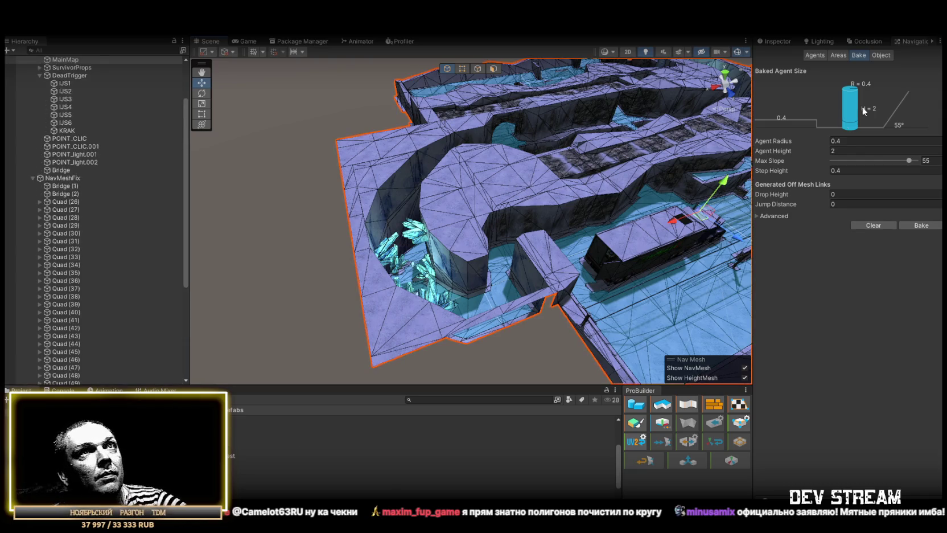
{"action": "key", "text": "ctrl+3"}
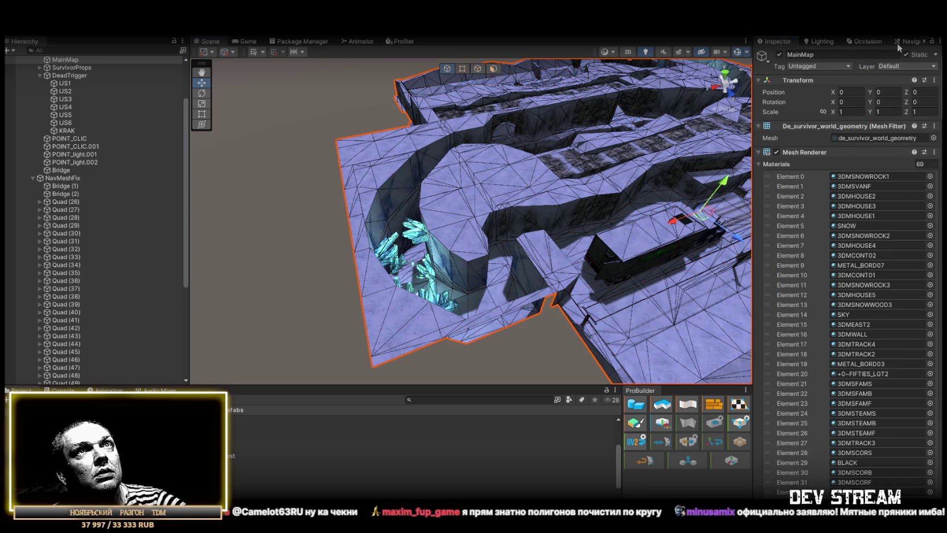
{"action": "scroll", "coordinate": [57, 197], "scroll_direction": "up", "scroll_amount": 2}
{"action": "left_click", "coordinate": [65, 245]}
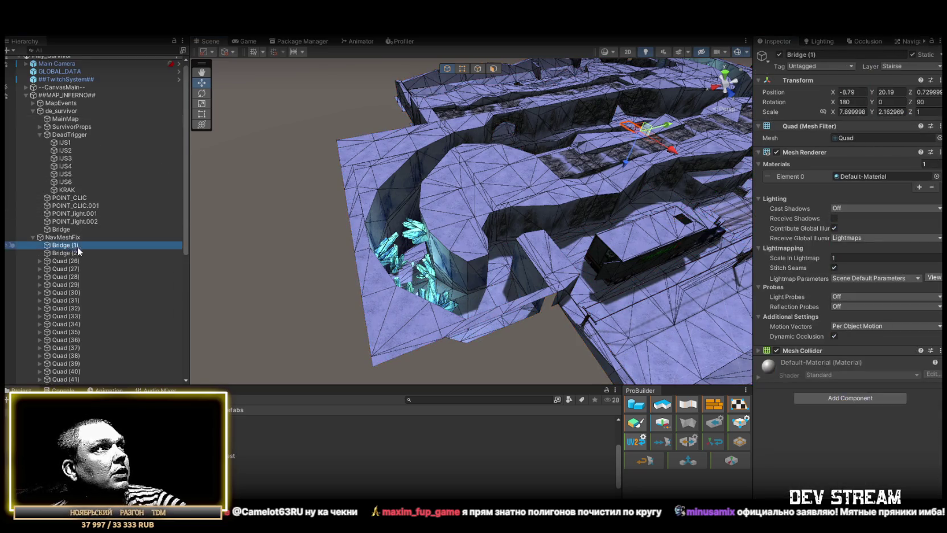
{"action": "scroll", "coordinate": [80, 251], "scroll_direction": "down", "scroll_amount": 5}
{"action": "left_click", "coordinate": [67, 317], "text": "shift"}
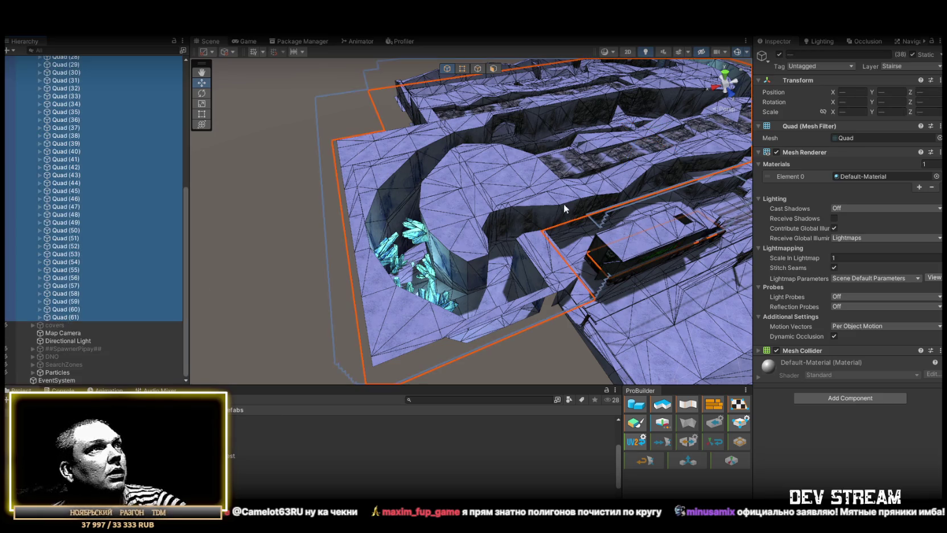
{"action": "left_click", "coordinate": [779, 54]}
- Re-enable ##SpawnerPipay##, DNO and SearchZones, then review the whole map
{"action": "scroll", "coordinate": [62, 168], "scroll_direction": "up", "scroll_amount": 10}
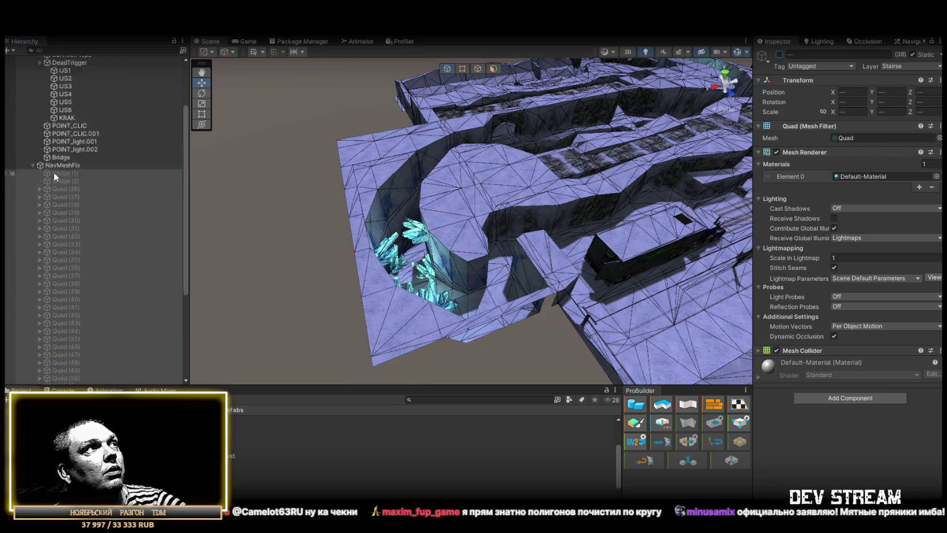
{"action": "left_click", "coordinate": [33, 242]}
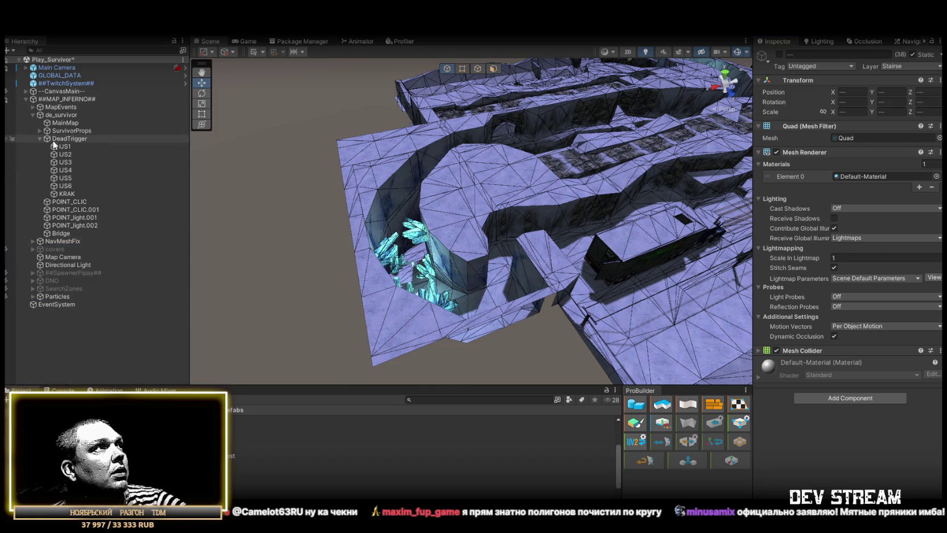
{"action": "left_click", "coordinate": [39, 139]}
{"action": "left_click", "coordinate": [68, 217]}
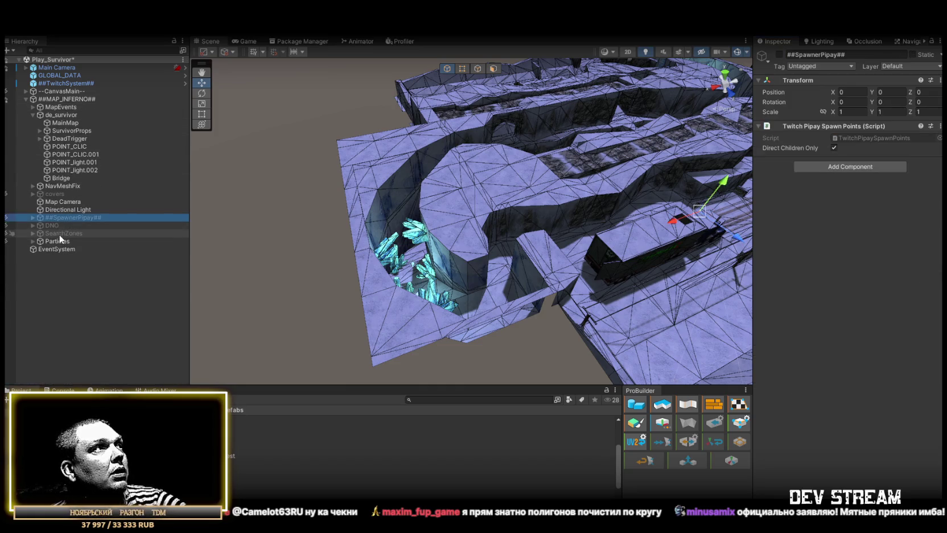
{"action": "left_click", "coordinate": [63, 233], "text": "shift"}
{"action": "left_click", "coordinate": [780, 54]}
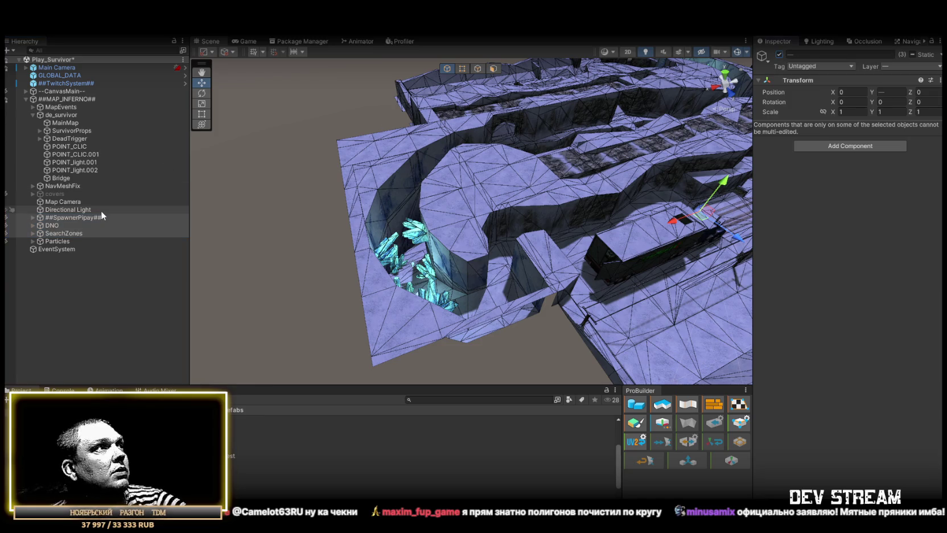
{"action": "mouse_move", "coordinate": [399, 228]}
{"action": "left_mouse_down"}
{"action": "mouse_move", "coordinate": [342, 240]}
{"action": "mouse_move", "coordinate": [364, 216]}
{"action": "left_mouse_up"}
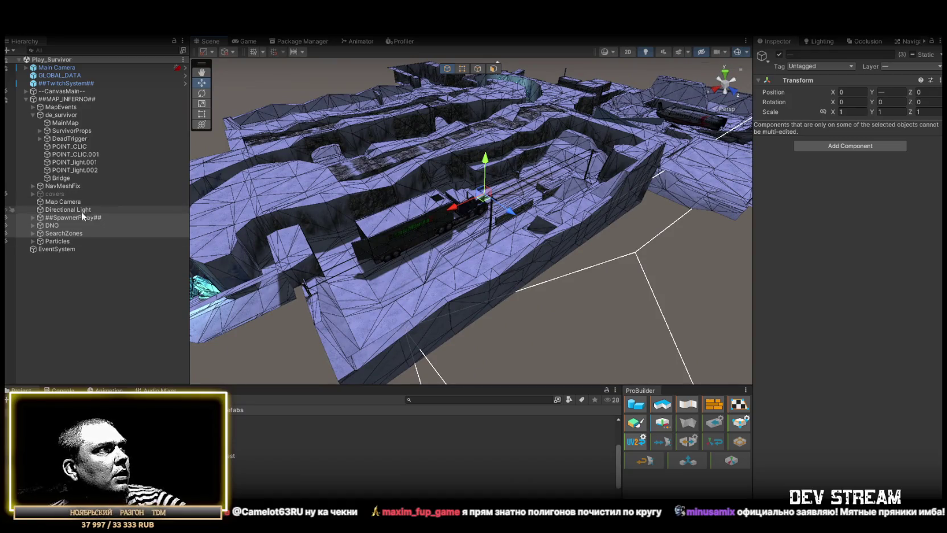
{"action": "left_click", "coordinate": [61, 241]}
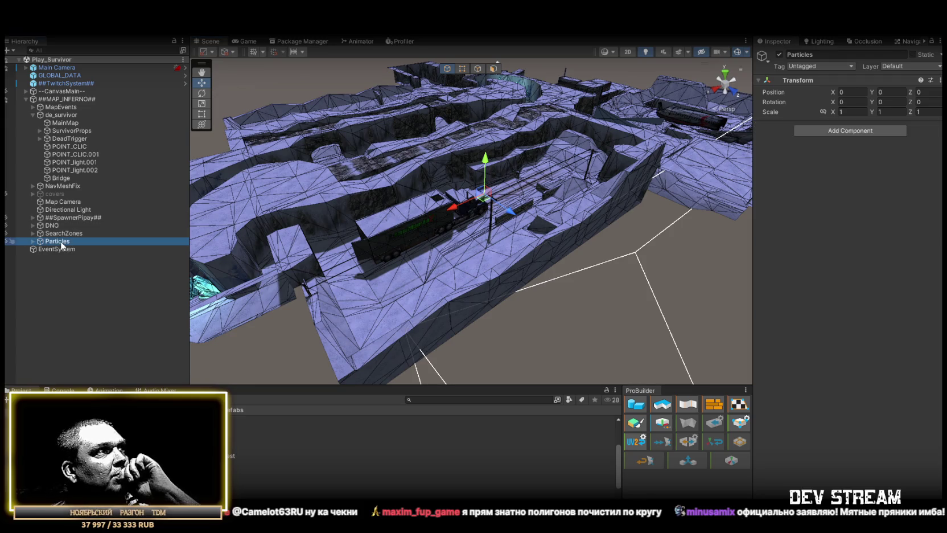
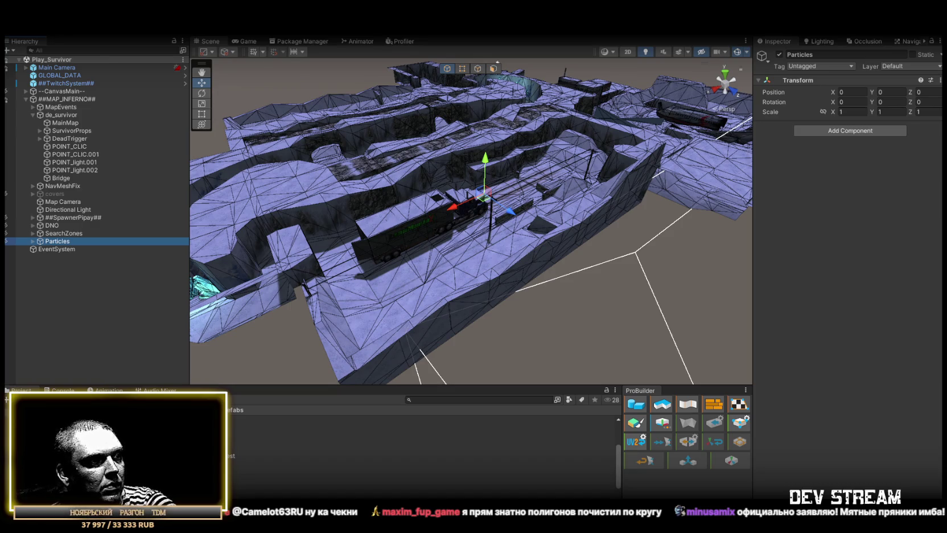
- Undo the last change and locate MainMap's world_geometry mesh asset in the Project window
{"action": "key", "text": "ctrl+z"}
{"action": "left_click_drag", "start_coordinate": [448, 190], "coordinate": [493, 177]}
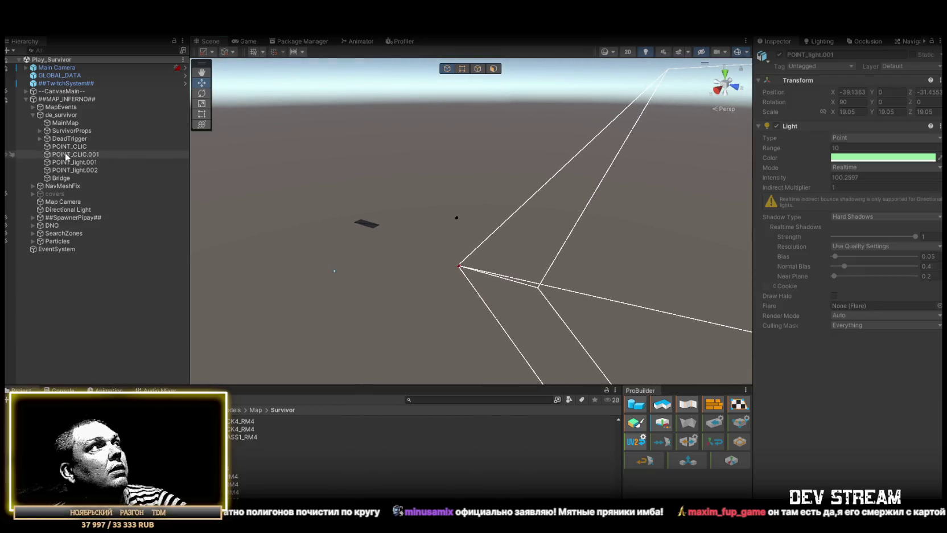
{"action": "left_click", "coordinate": [61, 115]}
{"action": "left_click", "coordinate": [65, 124]}
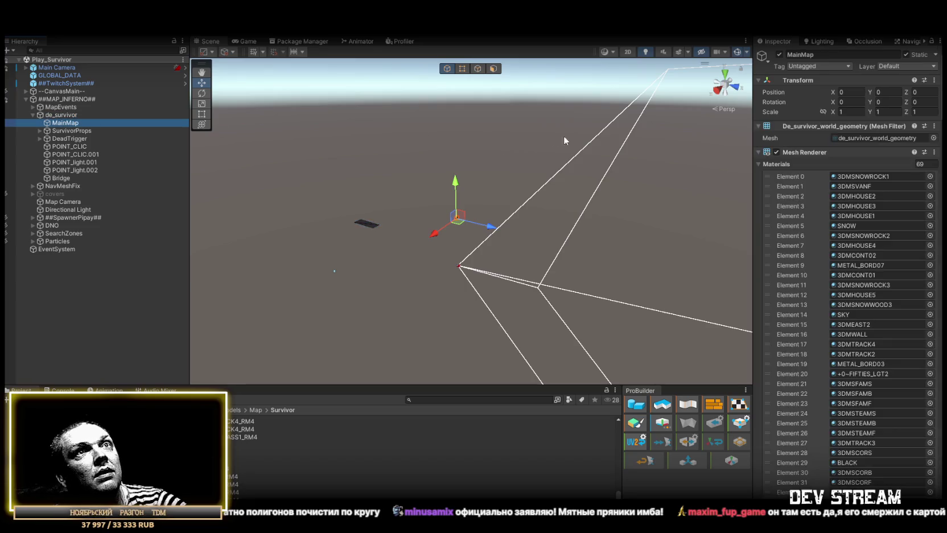
{"action": "left_click", "coordinate": [887, 142]}
{"action": "mouse_move", "coordinate": [464, 212]}
{"action": "left_mouse_down"}
{"action": "mouse_move", "coordinate": [602, 264]}
{"action": "mouse_move", "coordinate": [408, 251]}
{"action": "mouse_move", "coordinate": [291, 379]}
{"action": "left_mouse_up"}
{"action": "left_click", "coordinate": [250, 464]}
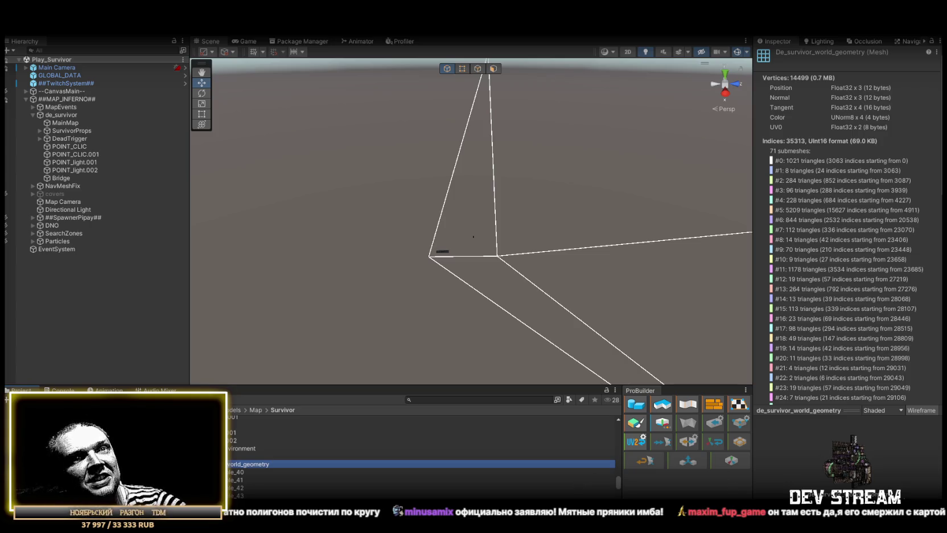
- Reselect MainMap and select the de_survivor map model asset in the Project window
{"action": "mouse_move", "coordinate": [874, 462]}
{"action": "left_mouse_down"}
{"action": "mouse_move", "coordinate": [810, 464]}
{"action": "mouse_move", "coordinate": [828, 419]}
{"action": "left_mouse_up"}
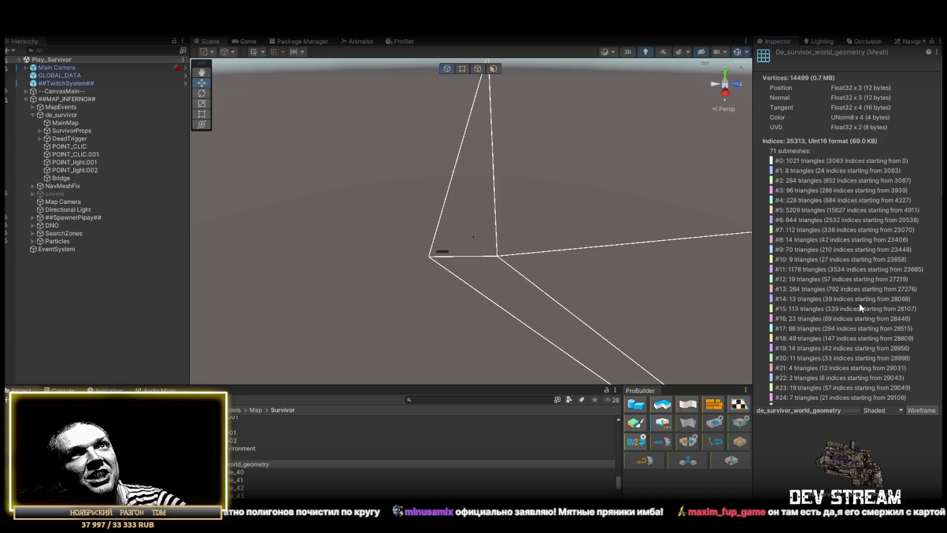
{"action": "scroll", "coordinate": [858, 304], "scroll_direction": "down", "scroll_amount": 4}
{"action": "mouse_move", "coordinate": [617, 214]}
{"action": "left_mouse_down"}
{"action": "mouse_move", "coordinate": [507, 171]}
{"action": "mouse_move", "coordinate": [449, 179]}
{"action": "mouse_move", "coordinate": [421, 202]}
{"action": "left_mouse_up"}
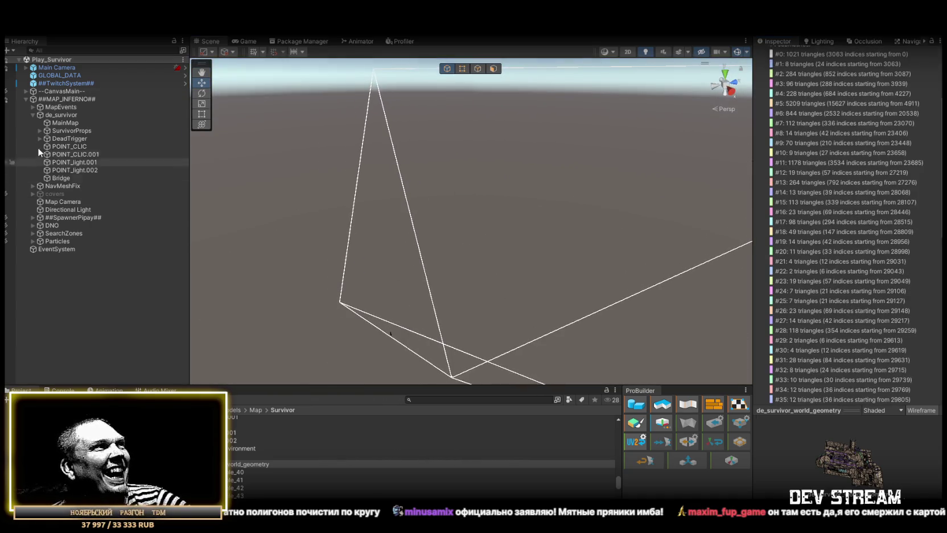
{"action": "left_click", "coordinate": [32, 115]}
{"action": "left_click", "coordinate": [32, 115]}
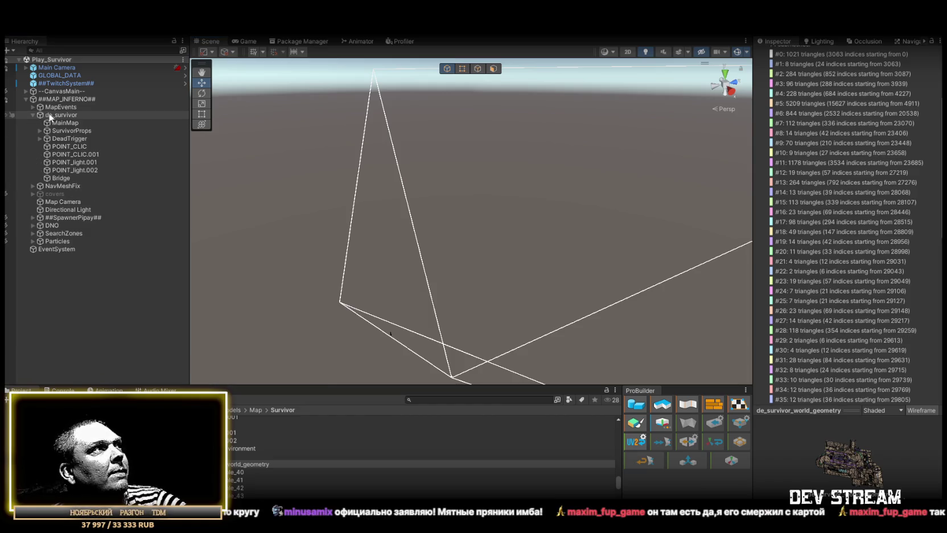
{"action": "scroll", "coordinate": [828, 205], "scroll_direction": "up", "scroll_amount": 3}
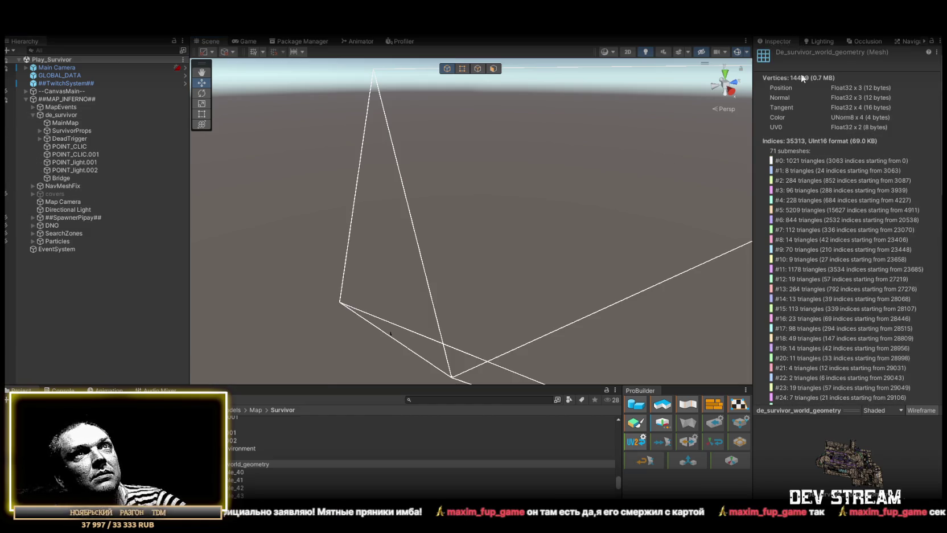
{"action": "left_click", "coordinate": [68, 123]}
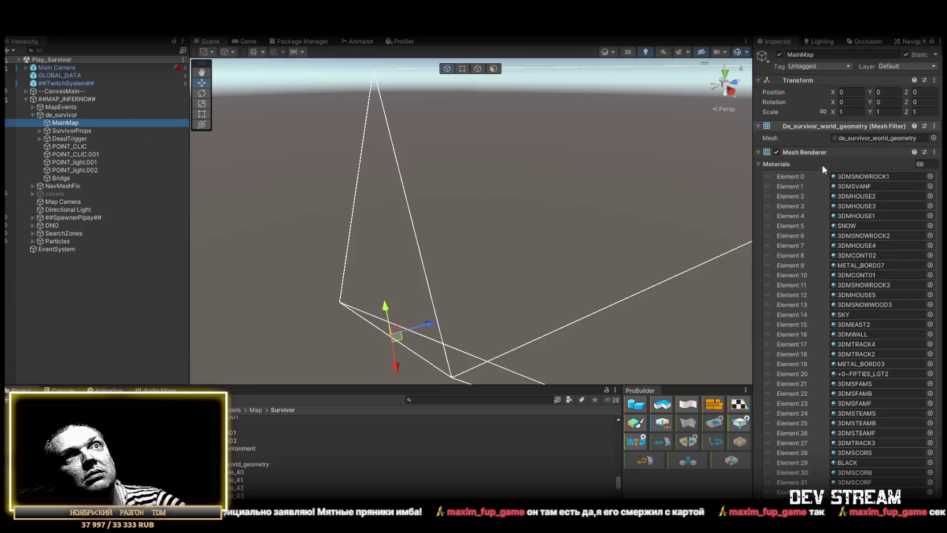
{"action": "left_click", "coordinate": [858, 140]}
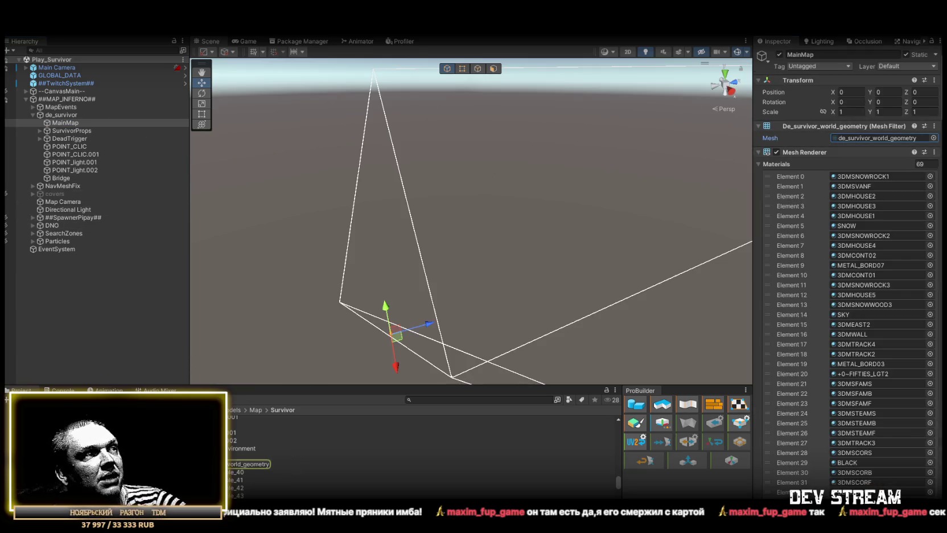
{"action": "left_click", "coordinate": [256, 456]}
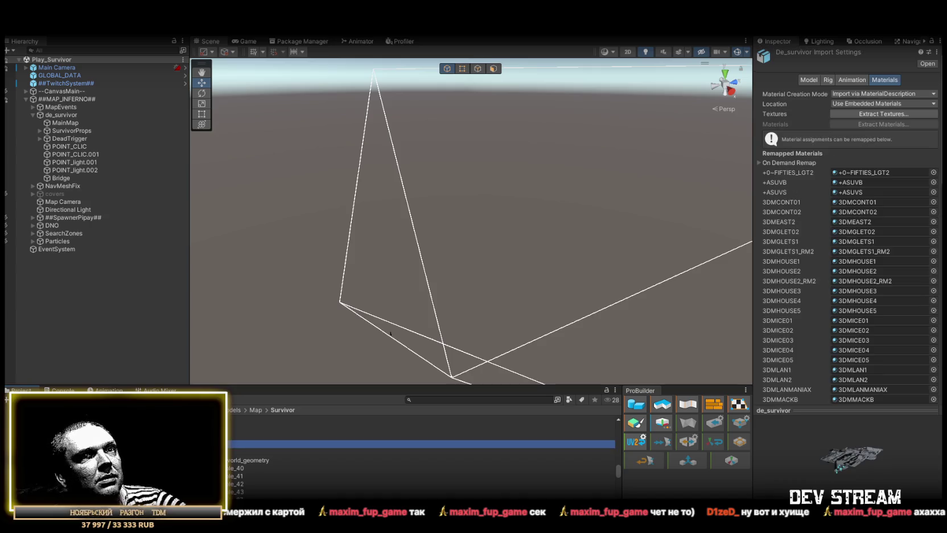
- Place the de_survivor model under MainMap and select its de_survivor_world_geometry child
{"action": "mouse_move", "coordinate": [171, 443]}
{"action": "left_mouse_down"}
{"action": "mouse_move", "coordinate": [147, 204]}
{"action": "mouse_move", "coordinate": [70, 123]}
{"action": "left_mouse_up"}
{"action": "key", "text": "f"}
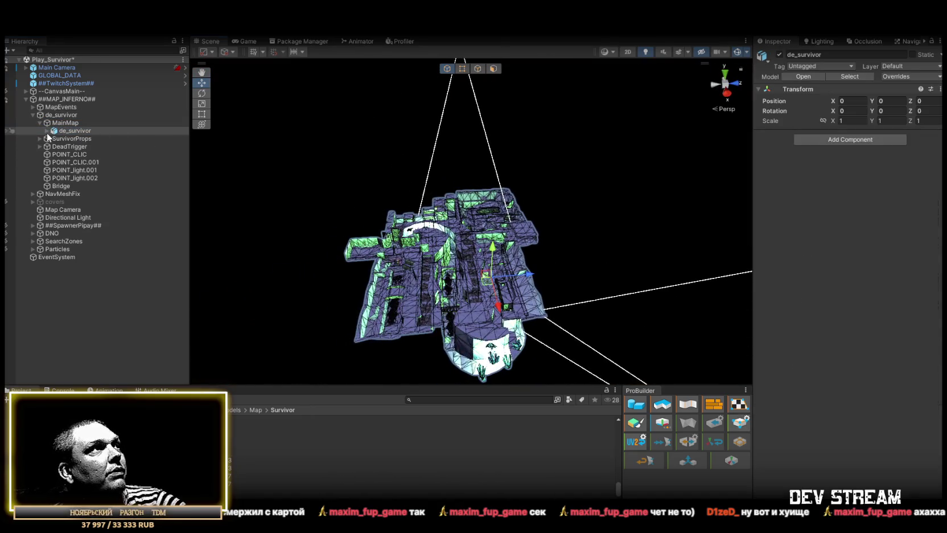
{"action": "left_click", "coordinate": [46, 131]}
{"action": "left_click", "coordinate": [95, 147]}
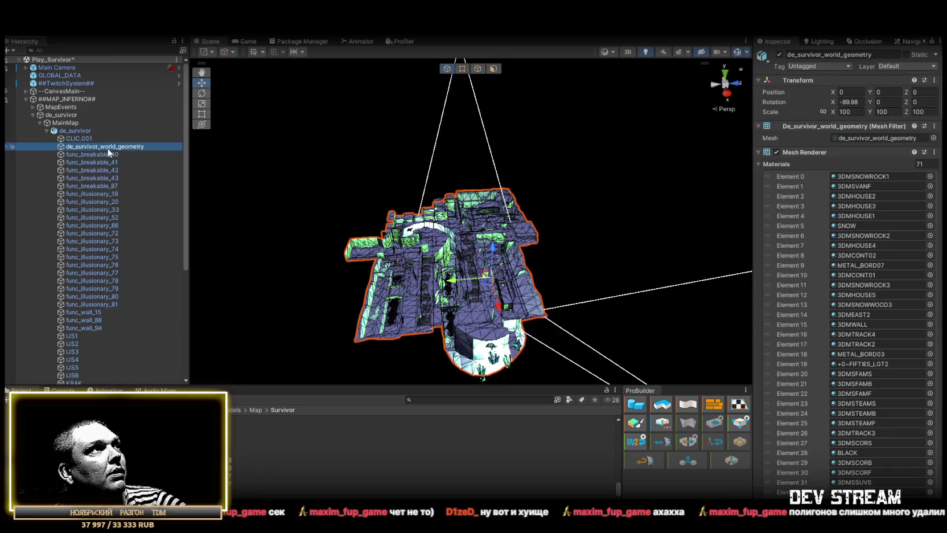
- Duplicate de_survivor_world_geometry into MainMap and delete the de_survivor prefab instance
{"action": "key", "text": "ctrl+d"}
{"action": "mouse_move", "coordinate": [94, 291]}
{"action": "left_mouse_down"}
{"action": "mouse_move", "coordinate": [85, 54]}
{"action": "mouse_move", "coordinate": [78, 128]}
{"action": "left_mouse_up"}
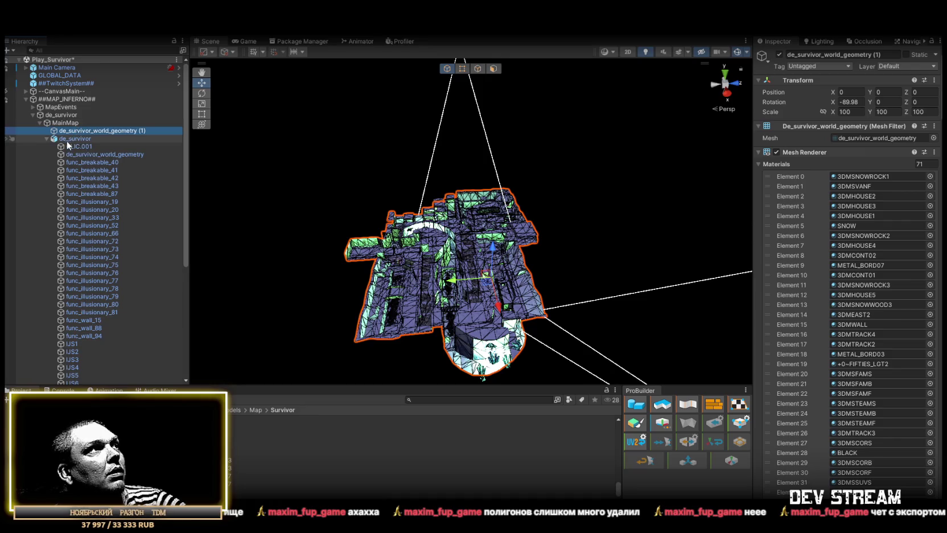
{"action": "left_click", "coordinate": [68, 141]}
{"action": "key", "text": "Delete"}
{"action": "left_click", "coordinate": [79, 130]}
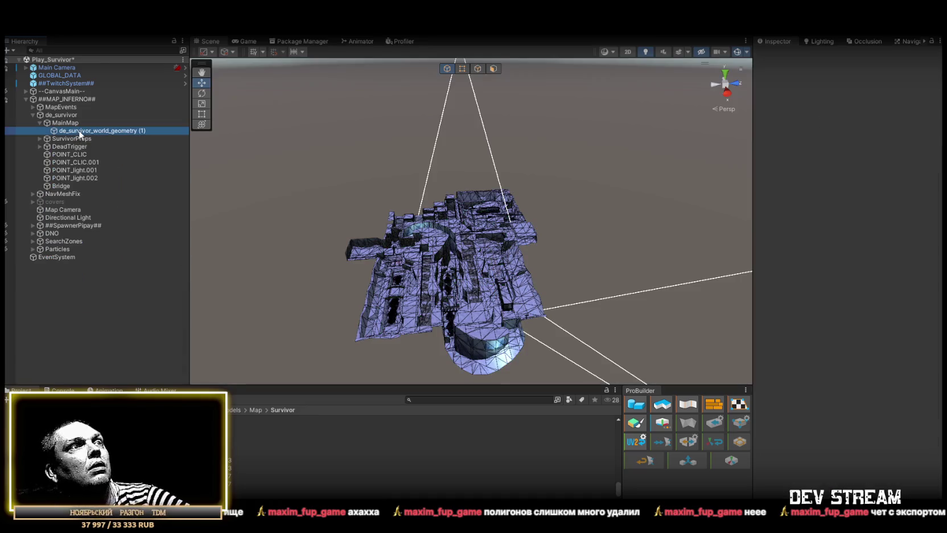
- Compare MainMap with the geometry copy, inspecting the map mesh up close near the truck
{"action": "scroll", "coordinate": [459, 148], "scroll_direction": "up", "scroll_amount": 5}
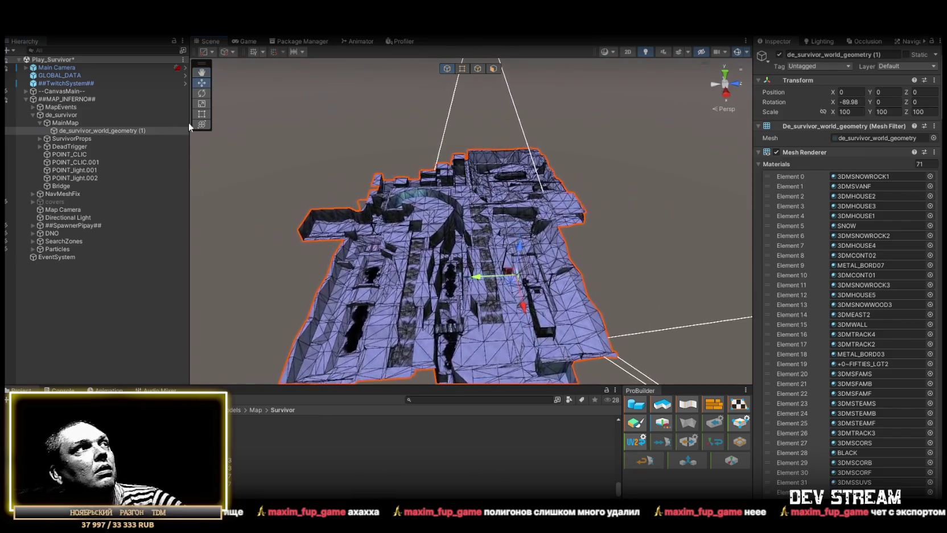
{"action": "left_click", "coordinate": [65, 122]}
{"action": "left_click", "coordinate": [69, 131]}
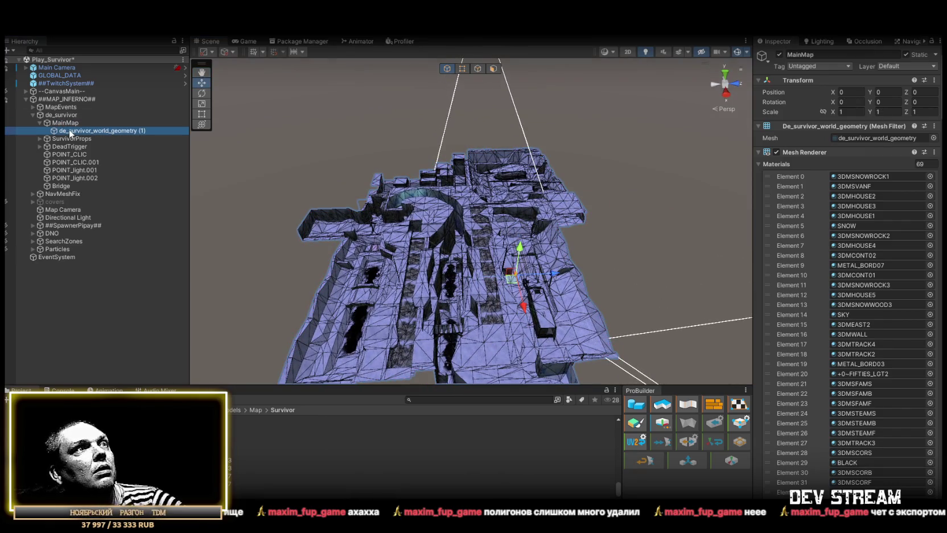
{"action": "left_click", "coordinate": [62, 123]}
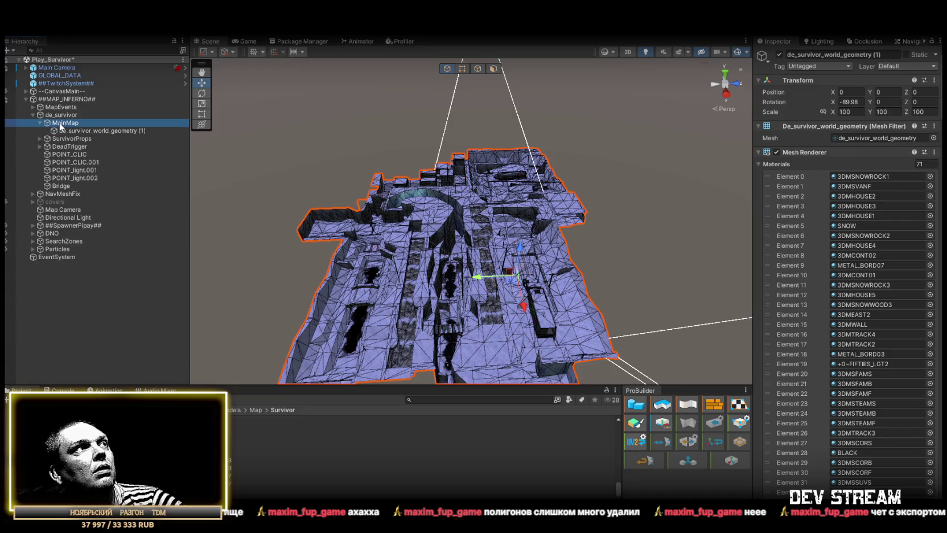
{"action": "left_click", "coordinate": [66, 132]}
{"action": "mouse_move", "coordinate": [319, 216]}
{"action": "left_mouse_down"}
{"action": "mouse_move", "coordinate": [304, 199]}
{"action": "mouse_move", "coordinate": [240, 171]}
{"action": "left_mouse_up"}
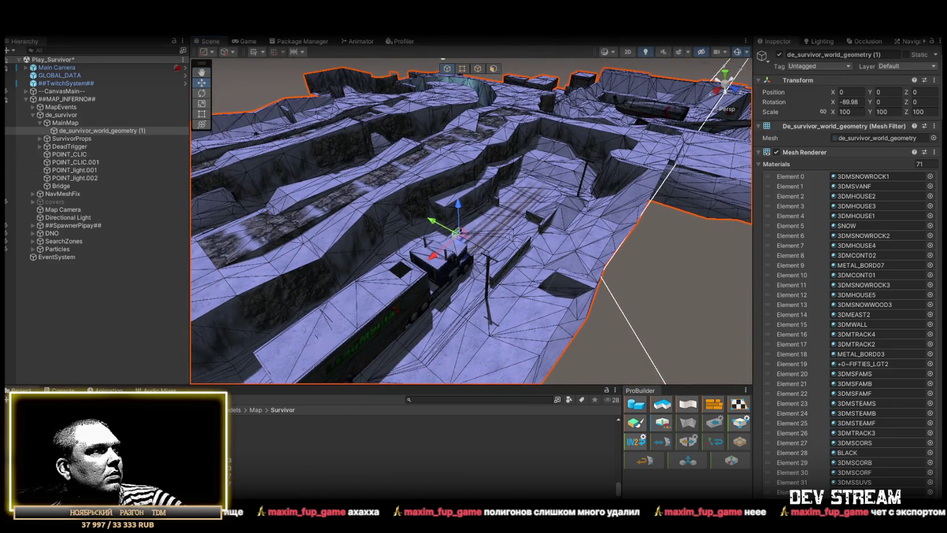
{"action": "mouse_move", "coordinate": [512, 319]}
{"action": "left_mouse_down"}
{"action": "mouse_move", "coordinate": [517, 279]}
{"action": "mouse_move", "coordinate": [480, 213]}
{"action": "mouse_move", "coordinate": [534, 186]}
{"action": "mouse_move", "coordinate": [357, 133]}
{"action": "mouse_move", "coordinate": [313, 139]}
{"action": "mouse_move", "coordinate": [382, 172]}
{"action": "mouse_move", "coordinate": [455, 184]}
{"action": "mouse_move", "coordinate": [417, 194]}
{"action": "mouse_move", "coordinate": [264, 150]}
{"action": "left_mouse_up"}
{"action": "left_click", "coordinate": [73, 130]}
{"action": "mouse_move", "coordinate": [464, 136]}
{"action": "left_mouse_down"}
{"action": "mouse_move", "coordinate": [397, 158]}
{"action": "mouse_move", "coordinate": [542, 226]}
{"action": "mouse_move", "coordinate": [376, 150]}
{"action": "mouse_move", "coordinate": [385, 152]}
{"action": "mouse_move", "coordinate": [373, 207]}
{"action": "mouse_move", "coordinate": [398, 239]}
{"action": "mouse_move", "coordinate": [433, 256]}
{"action": "mouse_move", "coordinate": [455, 245]}
{"action": "left_mouse_up"}
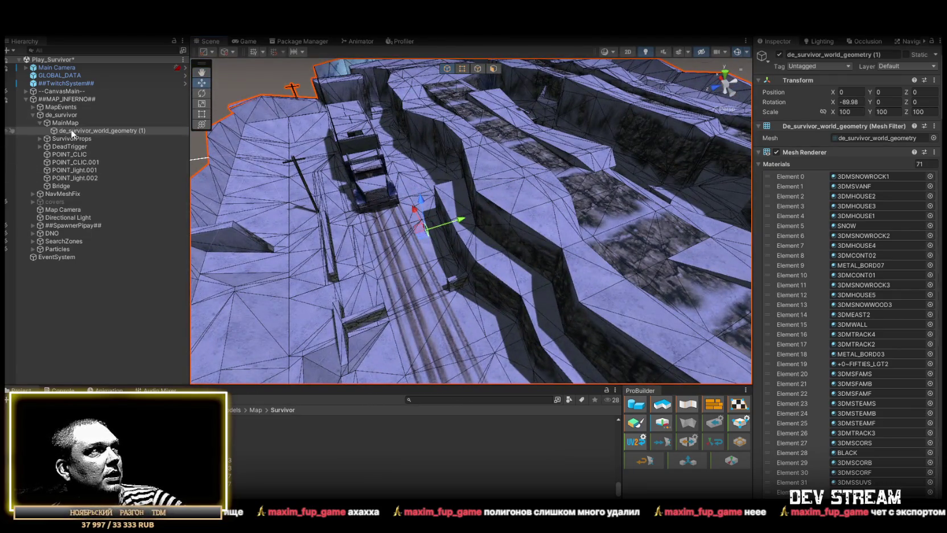
- Move the copy directly under de_survivor, lock its scale proportions, and unhide the spawner markers
{"action": "left_click_drag", "start_coordinate": [71, 131], "coordinate": [71, 121]}
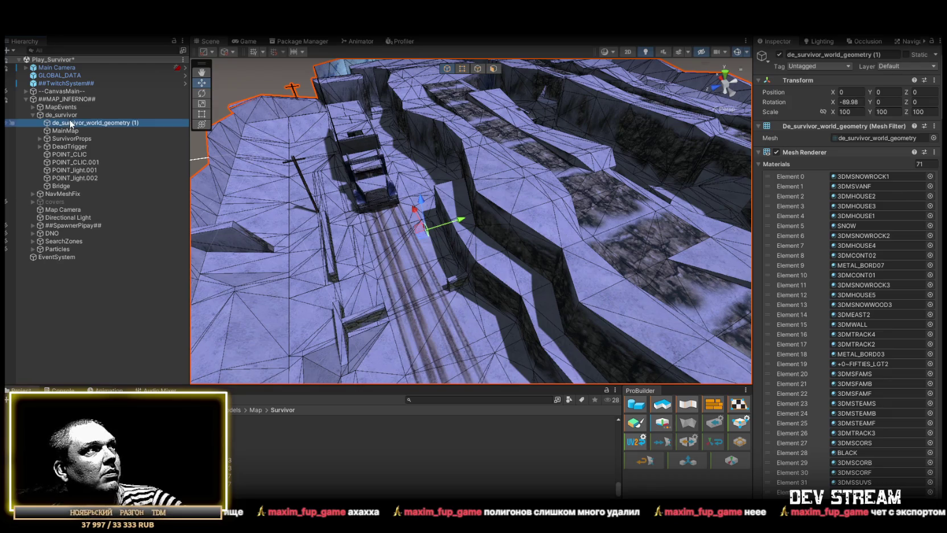
{"action": "left_click", "coordinate": [823, 112]}
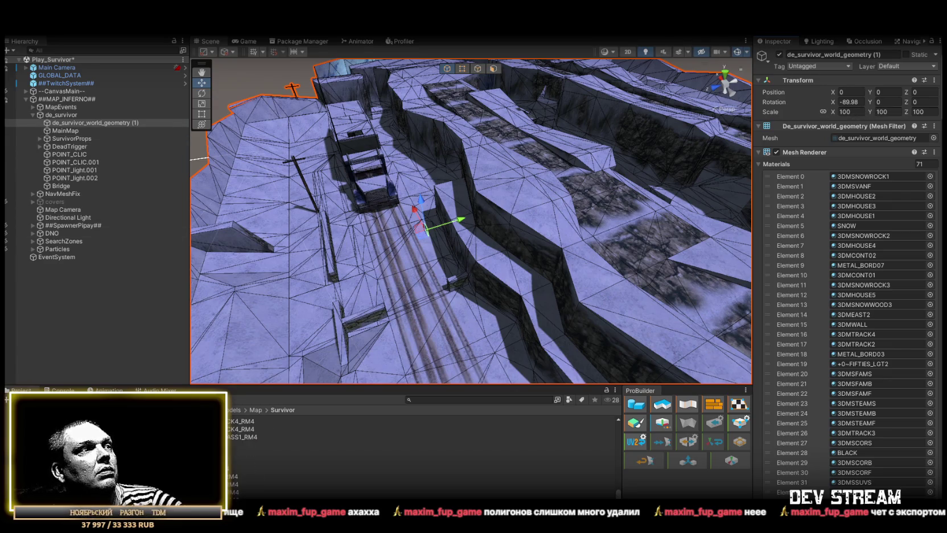
{"action": "scroll", "coordinate": [421, 450], "scroll_direction": "up", "scroll_amount": 5}
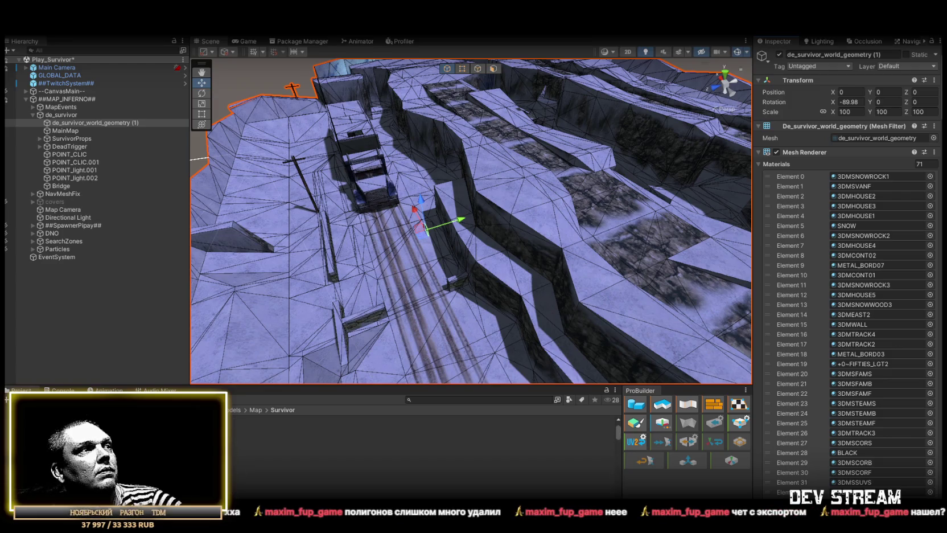
{"action": "scroll", "coordinate": [421, 450], "scroll_direction": "down", "scroll_amount": 3}
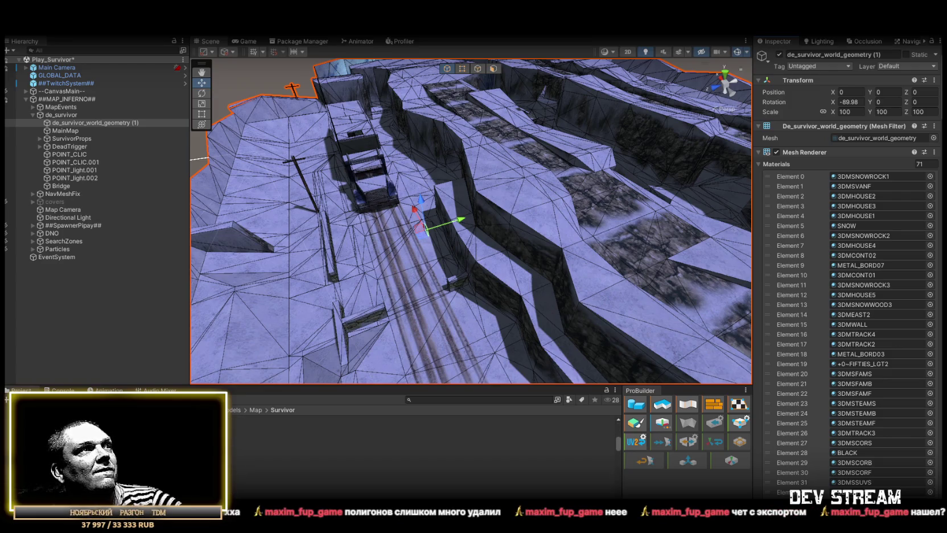
{"action": "left_click", "coordinate": [8, 226]}
{"action": "double_click", "coordinate": [118, 122]}
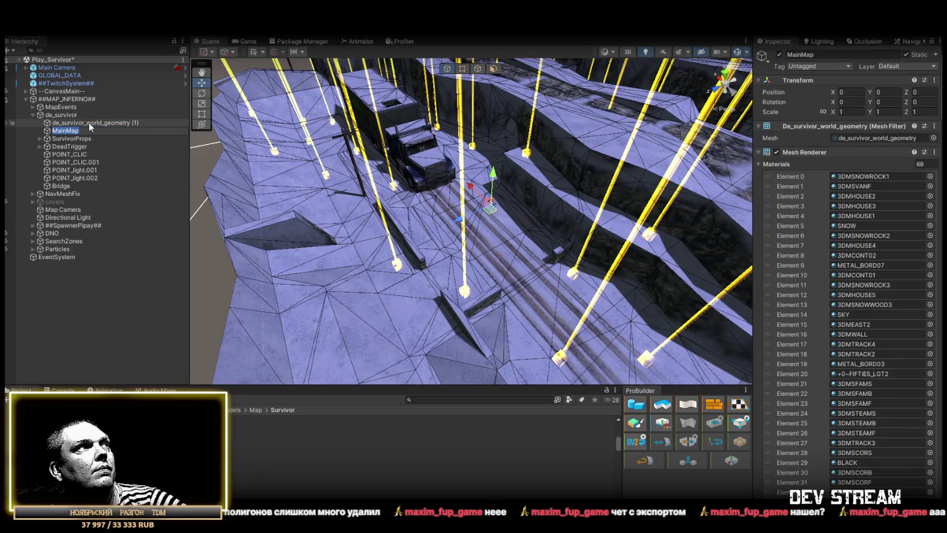
- Rename the geometry copy to 'MainMap' and delete the old MainMap object
{"action": "left_click", "coordinate": [90, 121]}
{"action": "key", "text": "F2"}
{"action": "type", "text": "MainMap"}
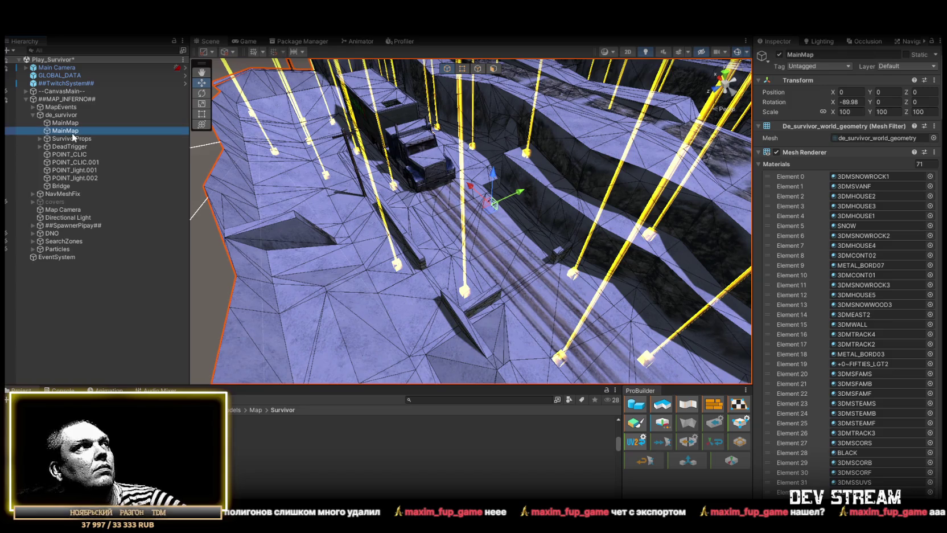
{"action": "key", "text": "Return"}
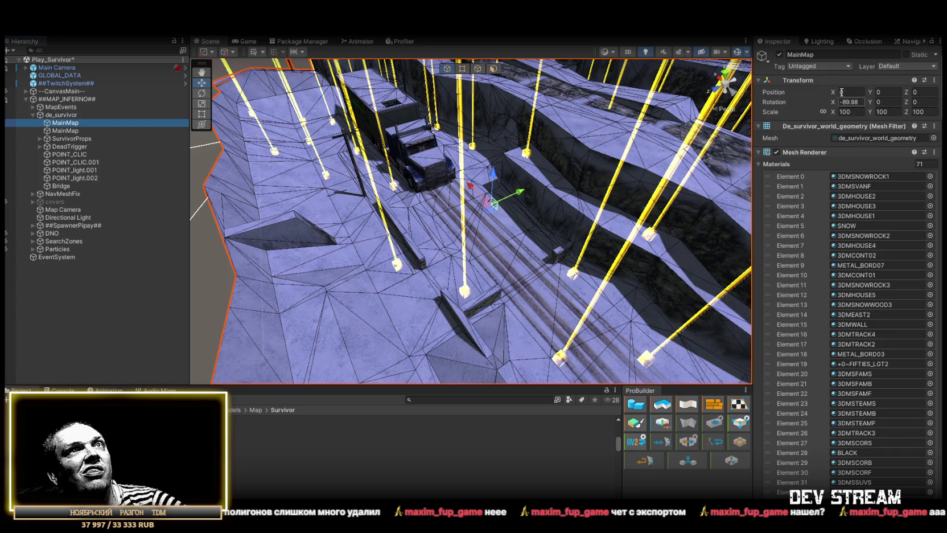
{"action": "type", "text": "-90"}
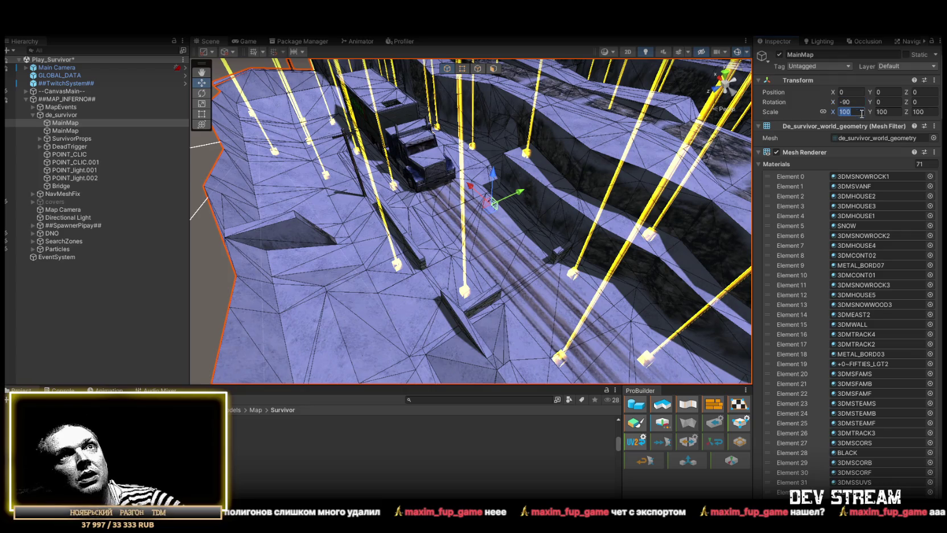
{"action": "type", "text": "1"}
{"action": "left_click", "coordinate": [66, 132]}
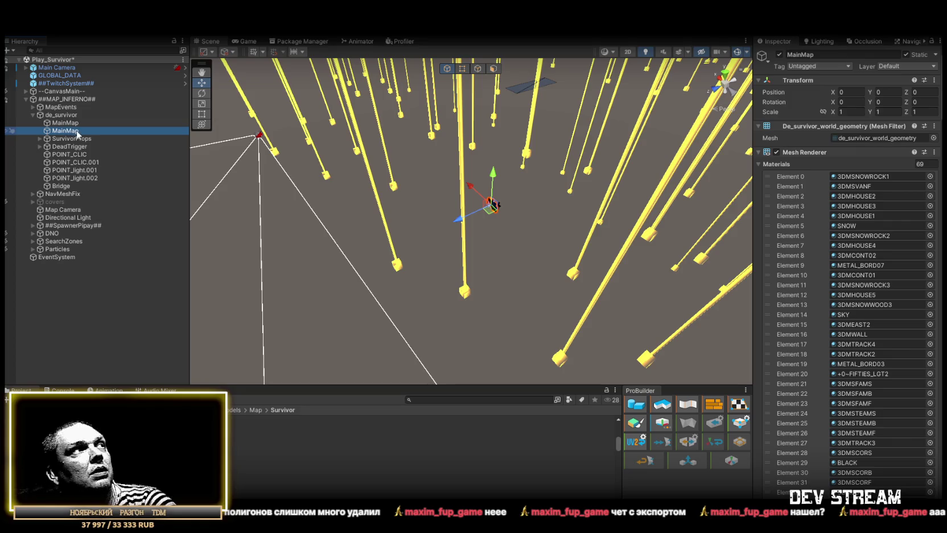
{"action": "key", "text": "Delete"}
- Locate the new MainMap's source model and open the de_survivor import settings on the Model tab
{"action": "left_click", "coordinate": [69, 123]}
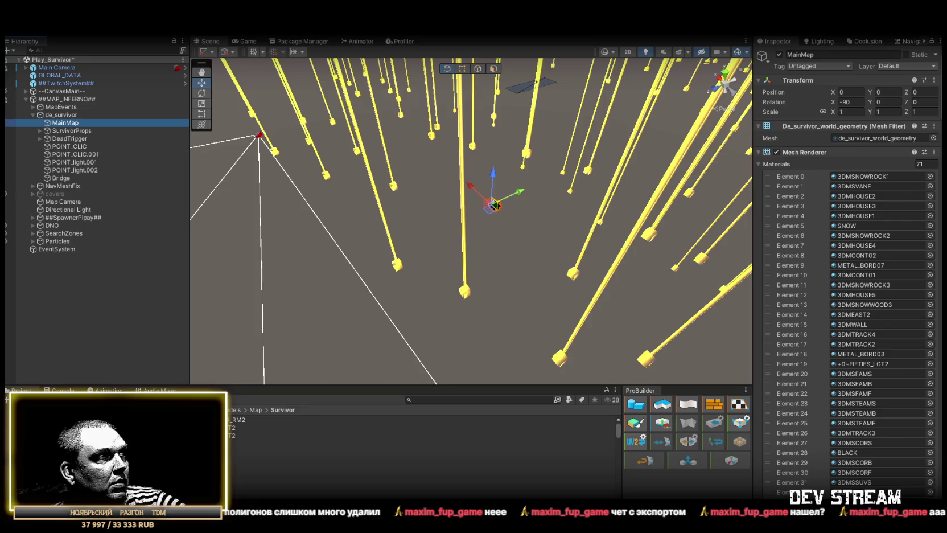
{"action": "left_click", "coordinate": [862, 138]}
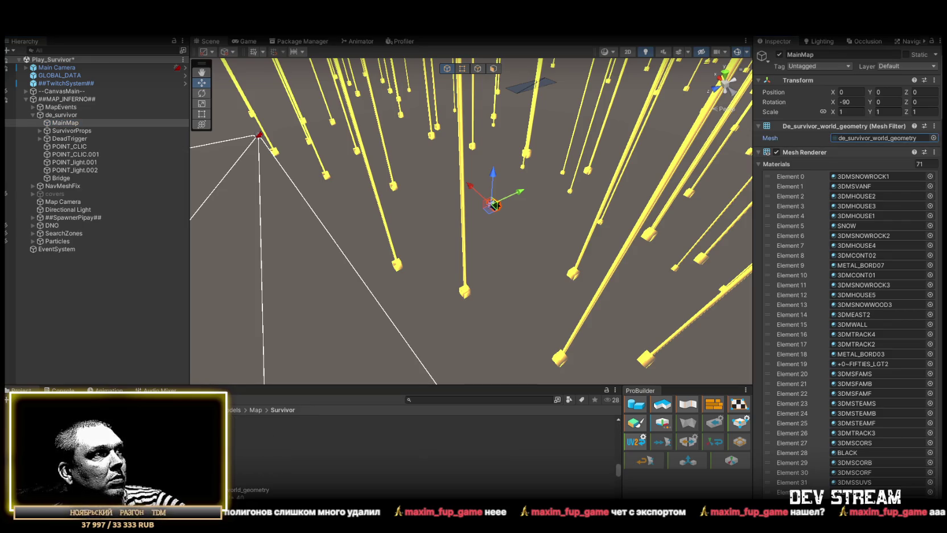
{"action": "double_click", "coordinate": [862, 137]}
{"action": "left_click", "coordinate": [811, 80]}
{"action": "type", "text": "120"}
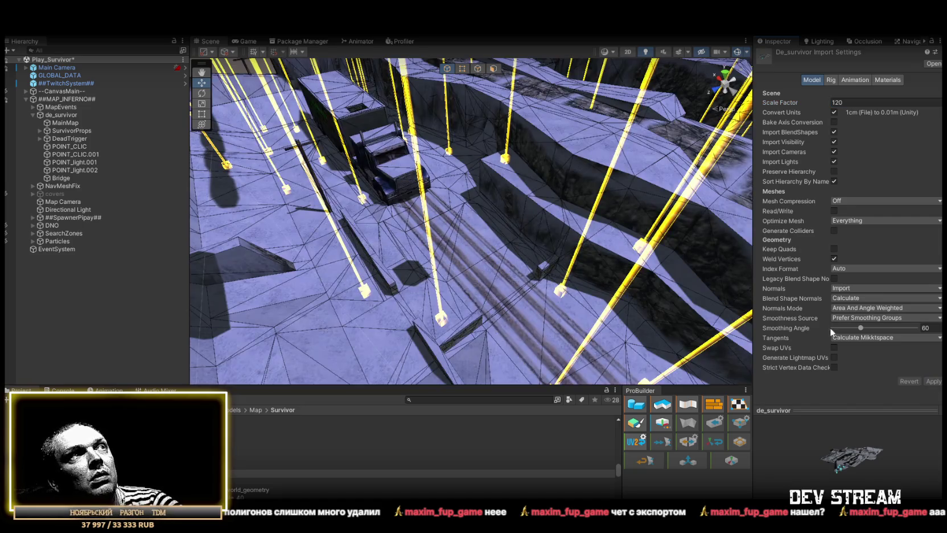
- Orbit the Scene view to check the map reimported at Scale Factor 120
{"action": "mouse_move", "coordinate": [478, 222]}
{"action": "left_mouse_down"}
{"action": "mouse_move", "coordinate": [460, 214]}
{"action": "mouse_move", "coordinate": [451, 188]}
{"action": "mouse_move", "coordinate": [573, 222]}
{"action": "mouse_move", "coordinate": [813, 200]}
{"action": "mouse_move", "coordinate": [756, 209]}
{"action": "mouse_move", "coordinate": [589, 166]}
{"action": "mouse_move", "coordinate": [582, 230]}
{"action": "left_mouse_up"}
{"action": "left_click", "coordinate": [538, 305]}
{"action": "mouse_move", "coordinate": [538, 306]}
{"action": "left_mouse_down"}
{"action": "mouse_move", "coordinate": [602, 274]}
{"action": "mouse_move", "coordinate": [592, 270]}
{"action": "left_mouse_up"}
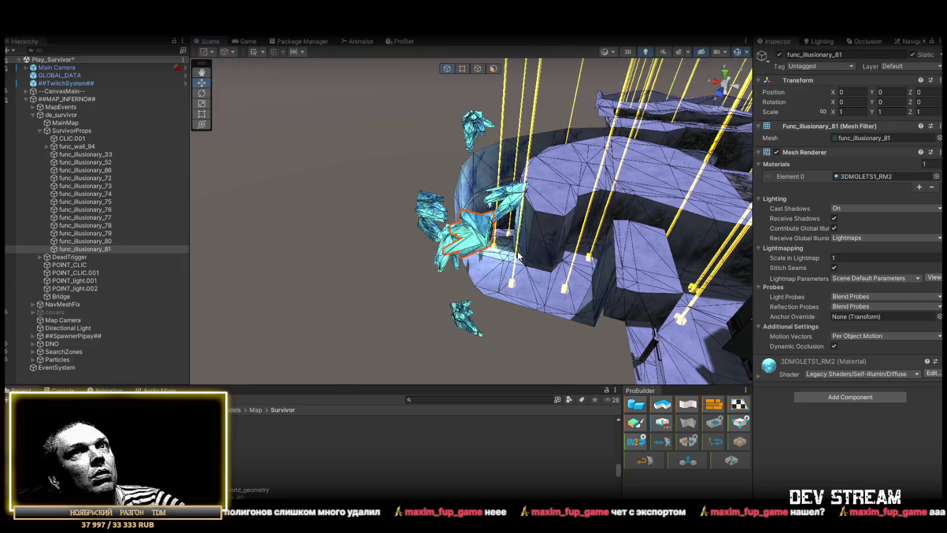
{"action": "mouse_move", "coordinate": [517, 255]}
{"action": "left_mouse_down"}
{"action": "mouse_move", "coordinate": [505, 234]}
{"action": "mouse_move", "coordinate": [517, 185]}
{"action": "mouse_move", "coordinate": [329, 198]}
{"action": "mouse_move", "coordinate": [482, 233]}
{"action": "mouse_move", "coordinate": [356, 107]}
{"action": "mouse_move", "coordinate": [392, 135]}
{"action": "mouse_move", "coordinate": [491, 117]}
{"action": "mouse_move", "coordinate": [197, 156]}
{"action": "left_mouse_up"}
{"action": "left_click", "coordinate": [356, 108]}
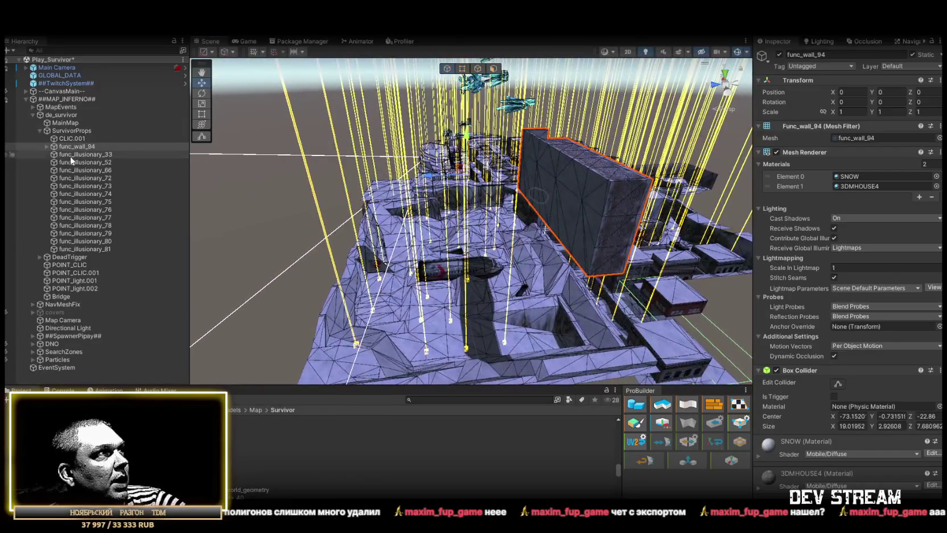
{"action": "left_click_drag", "start_coordinate": [513, 216], "coordinate": [628, 214]}
{"action": "key", "text": "f"}
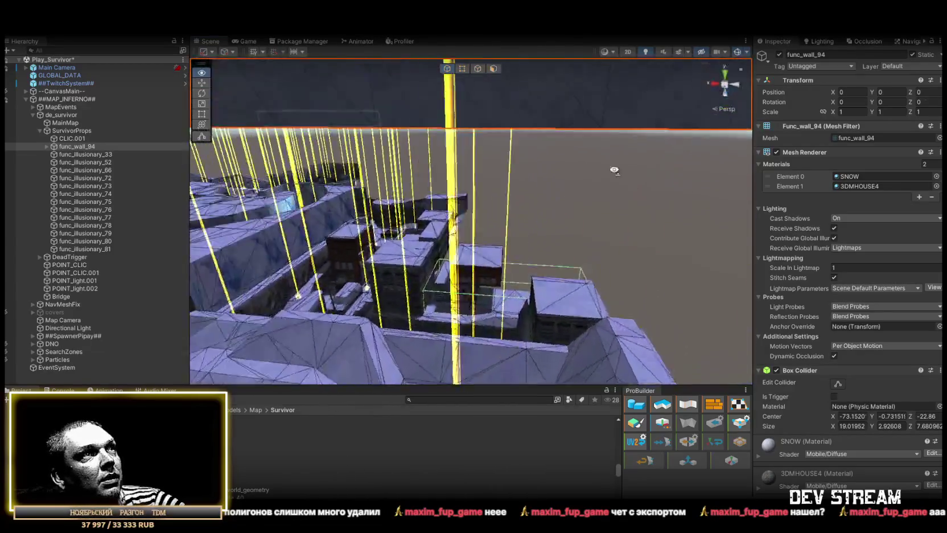
{"action": "left_click", "coordinate": [484, 217]}
{"action": "mouse_move", "coordinate": [484, 217]}
{"action": "left_mouse_down"}
{"action": "mouse_move", "coordinate": [531, 175]}
{"action": "mouse_move", "coordinate": [608, 282]}
{"action": "mouse_move", "coordinate": [394, 253]}
{"action": "mouse_move", "coordinate": [302, 192]}
{"action": "mouse_move", "coordinate": [239, 171]}
{"action": "left_mouse_up"}
{"action": "left_click", "coordinate": [74, 131]}
{"action": "left_click", "coordinate": [75, 138]}
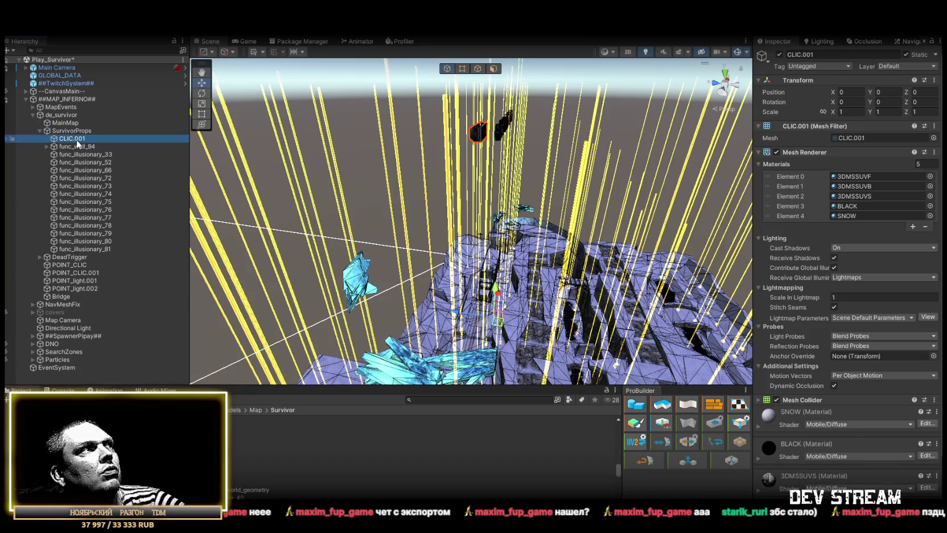
{"action": "left_click", "coordinate": [71, 131]}
{"action": "mouse_move", "coordinate": [387, 188]}
{"action": "left_mouse_down"}
{"action": "mouse_move", "coordinate": [409, 176]}
{"action": "mouse_move", "coordinate": [445, 177]}
{"action": "left_mouse_up"}
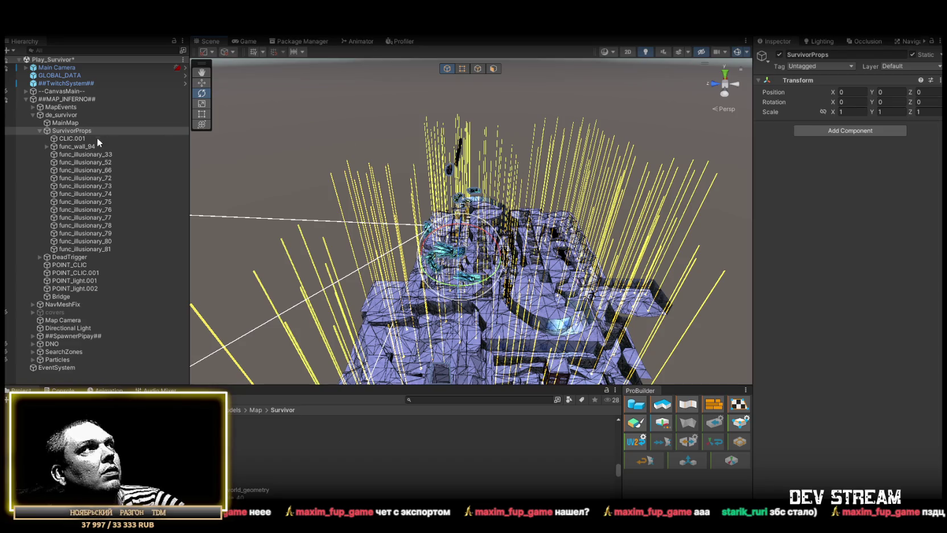
{"action": "left_click", "coordinate": [39, 131]}
{"action": "mouse_move", "coordinate": [500, 251]}
{"action": "left_mouse_down"}
{"action": "mouse_move", "coordinate": [578, 265]}
{"action": "mouse_move", "coordinate": [595, 277]}
{"action": "left_mouse_up"}
- Check the POINT lights and Bridge quad, then rotate DeadTrigger to -90 on X
{"action": "scroll", "coordinate": [595, 277], "scroll_direction": "up", "scroll_amount": 10}
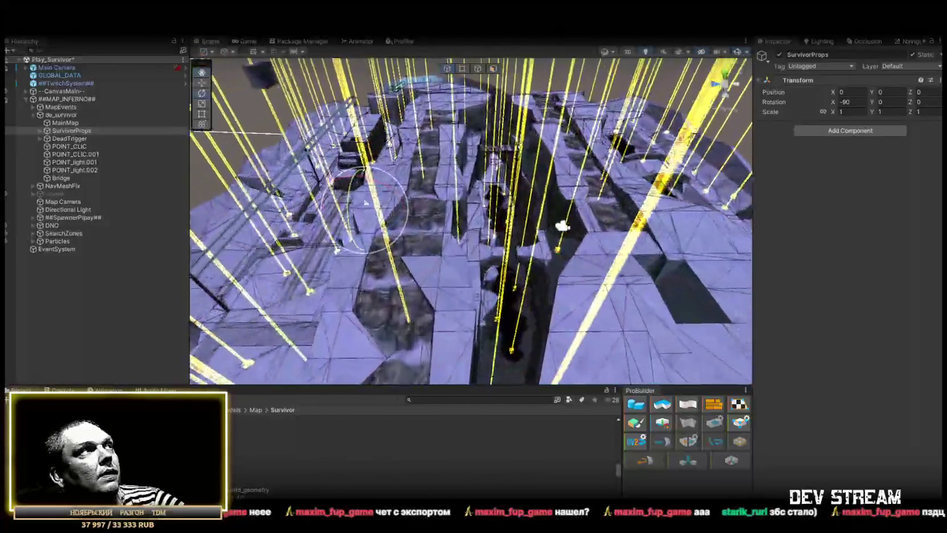
{"action": "double_click", "coordinate": [77, 147]}
{"action": "left_click", "coordinate": [78, 155]}
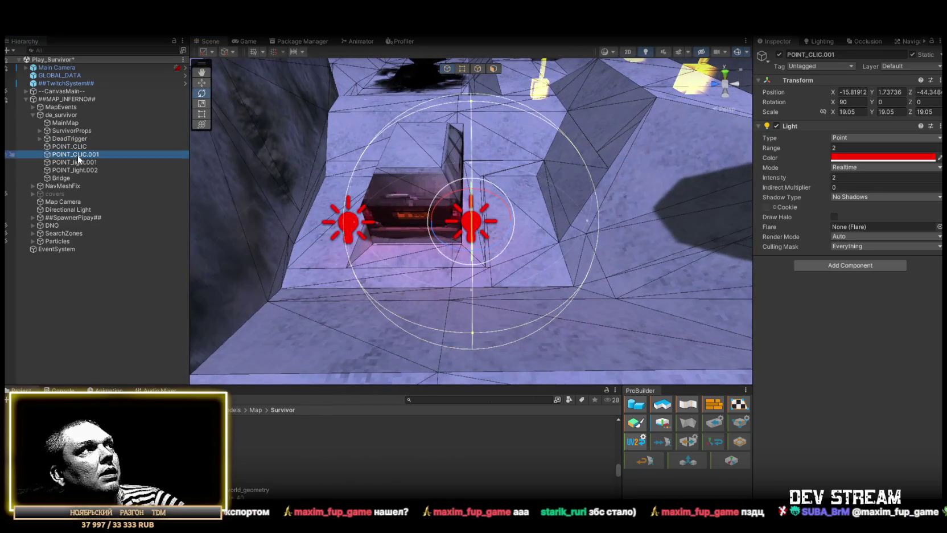
{"action": "double_click", "coordinate": [87, 171]}
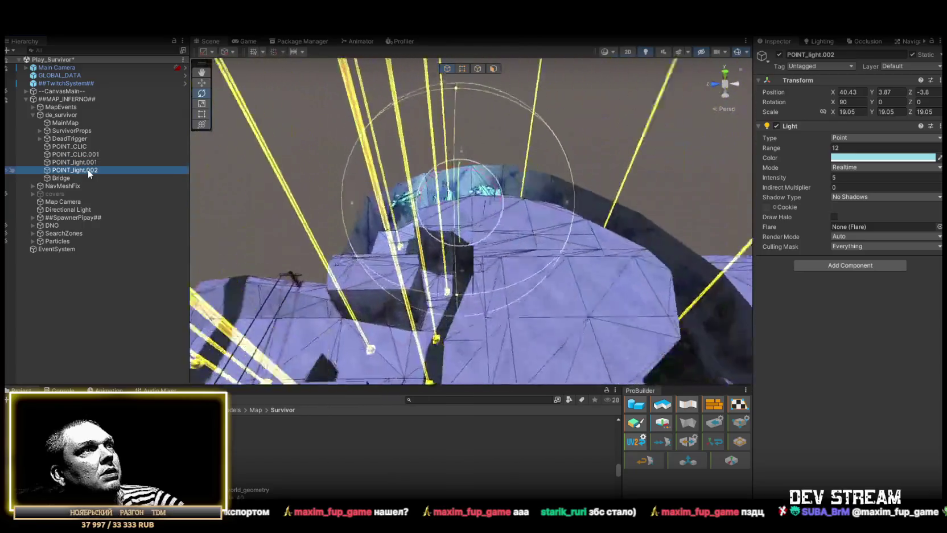
{"action": "left_click", "coordinate": [61, 180]}
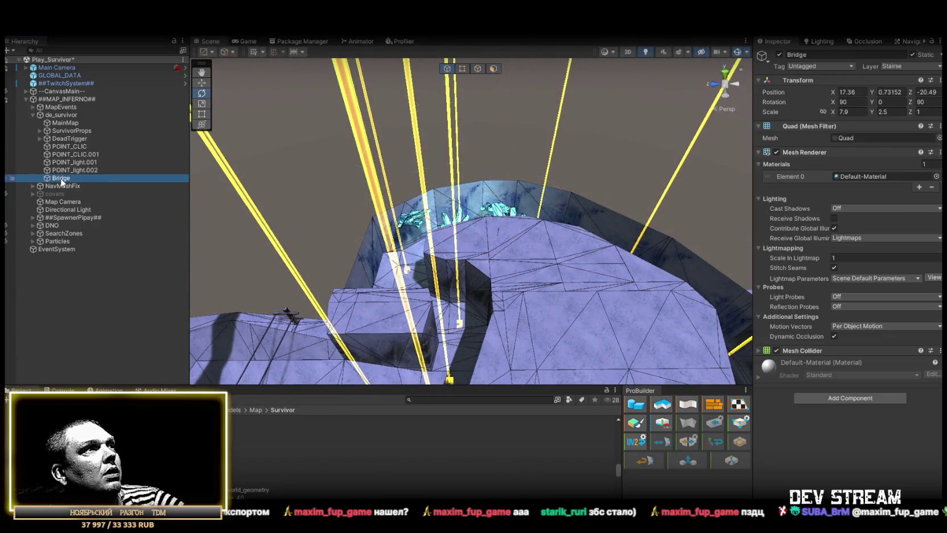
{"action": "double_click", "coordinate": [62, 180]}
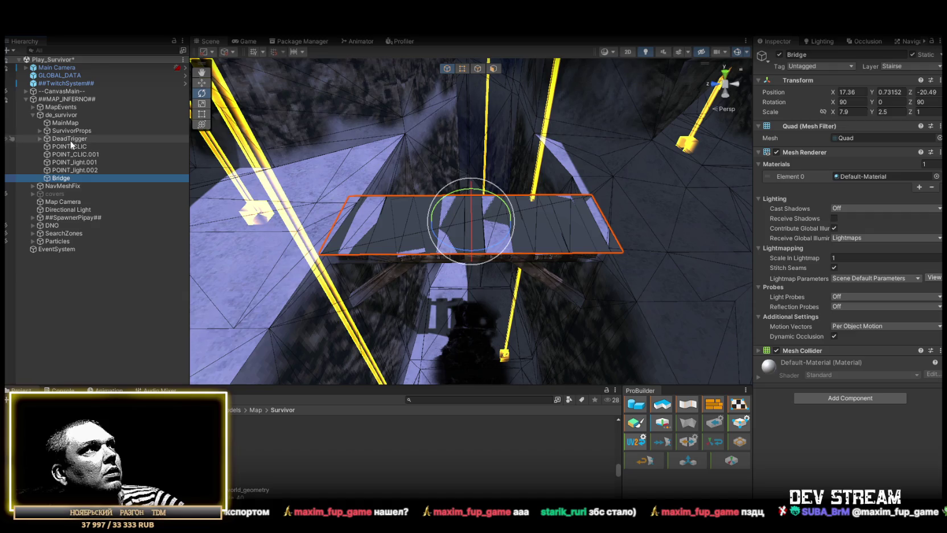
{"action": "double_click", "coordinate": [71, 140]}
{"action": "mouse_move", "coordinate": [393, 143]}
{"action": "left_mouse_down"}
{"action": "mouse_move", "coordinate": [422, 140]}
{"action": "mouse_move", "coordinate": [352, 157]}
{"action": "mouse_move", "coordinate": [455, 174]}
{"action": "left_mouse_up"}
{"action": "left_click_drag", "start_coordinate": [469, 287], "coordinate": [547, 277]}
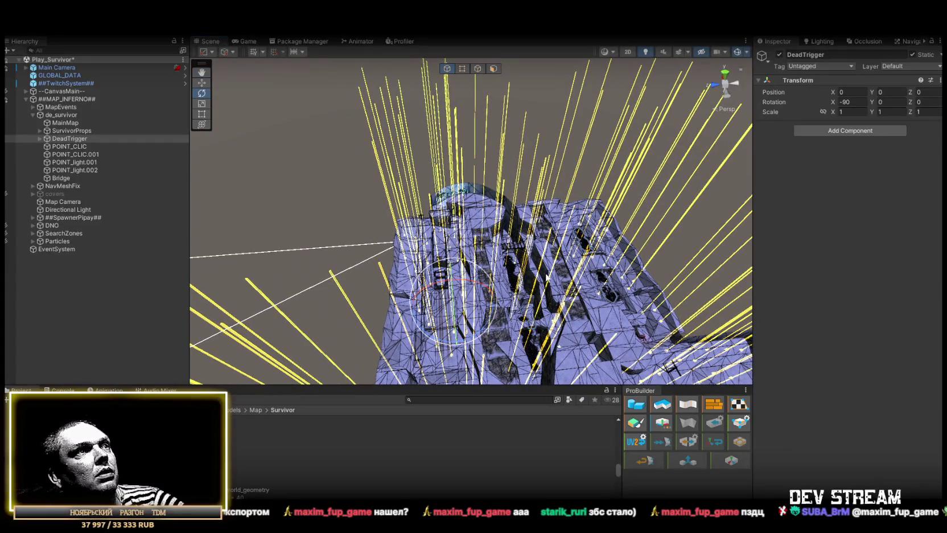
- Move props CLIC.001 through func_illusionary_81 out of SurvivorProps and back in, keeping X rotation -90
{"action": "left_click", "coordinate": [39, 130]}
{"action": "left_click", "coordinate": [71, 139]}
{"action": "left_click", "coordinate": [96, 249], "text": "shift"}
{"action": "left_click_drag", "start_coordinate": [75, 143], "coordinate": [74, 126]}
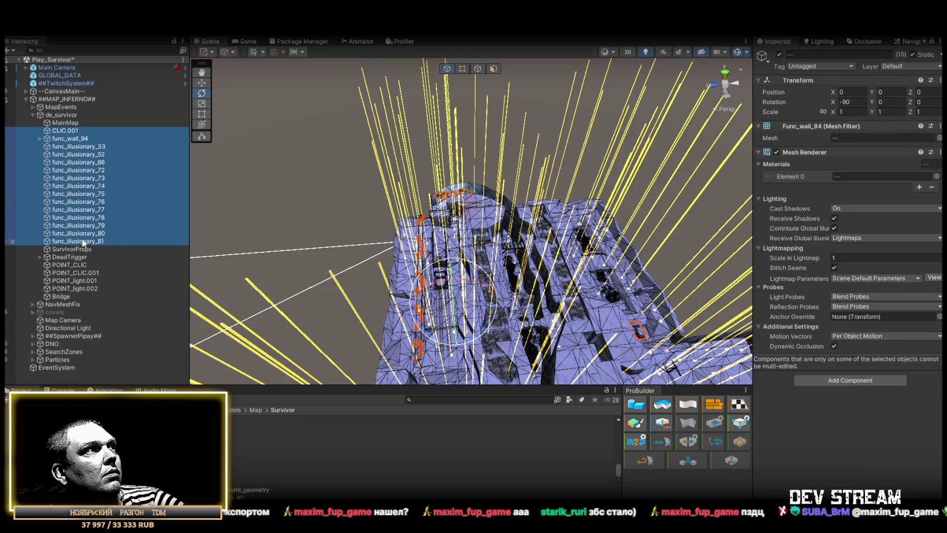
{"action": "left_click", "coordinate": [71, 249]}
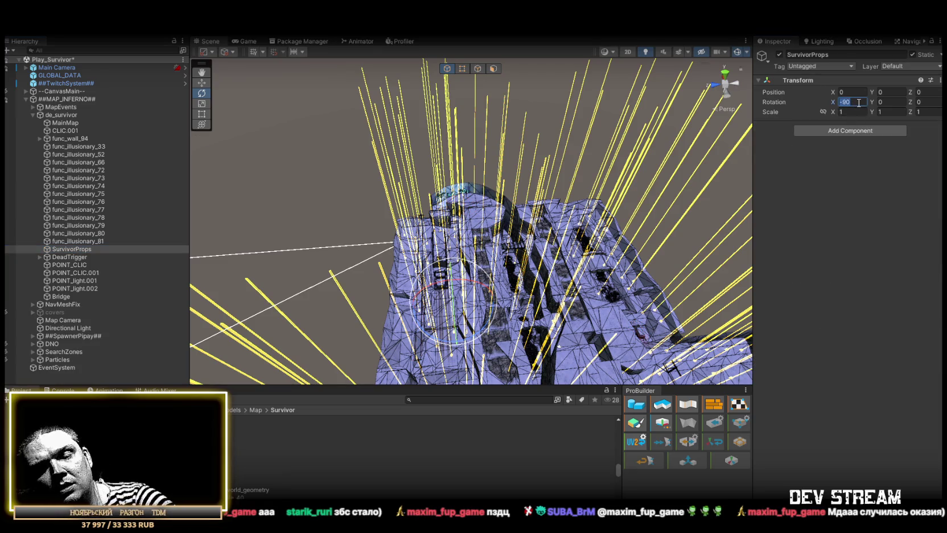
{"action": "left_click", "coordinate": [104, 239]}
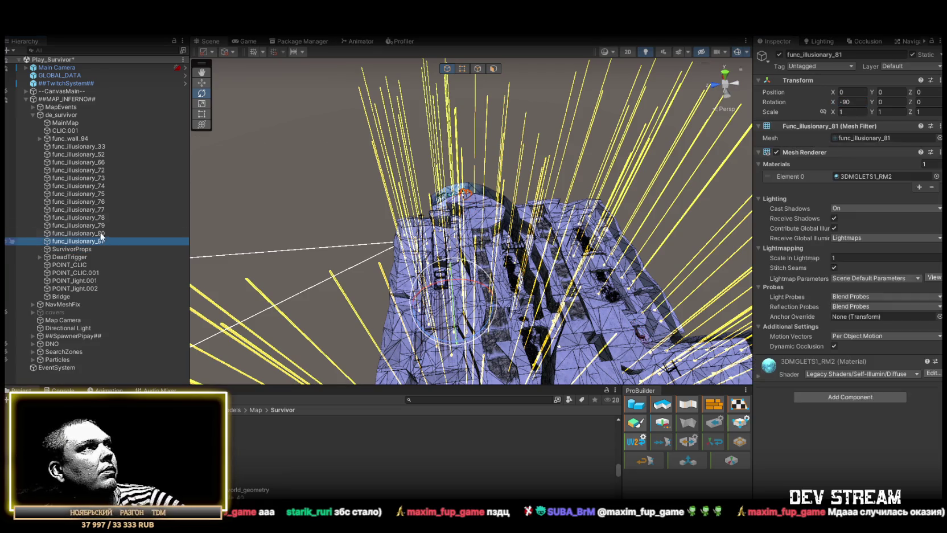
{"action": "left_click", "coordinate": [76, 134], "text": "shift"}
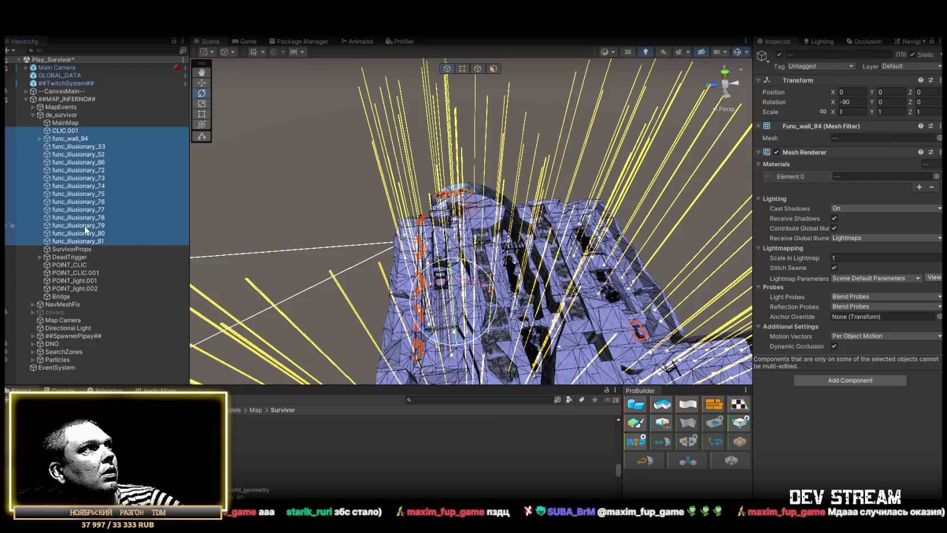
{"action": "left_click_drag", "start_coordinate": [79, 243], "coordinate": [72, 249]}
{"action": "left_click", "coordinate": [39, 130]}
{"action": "left_click", "coordinate": [68, 123]}
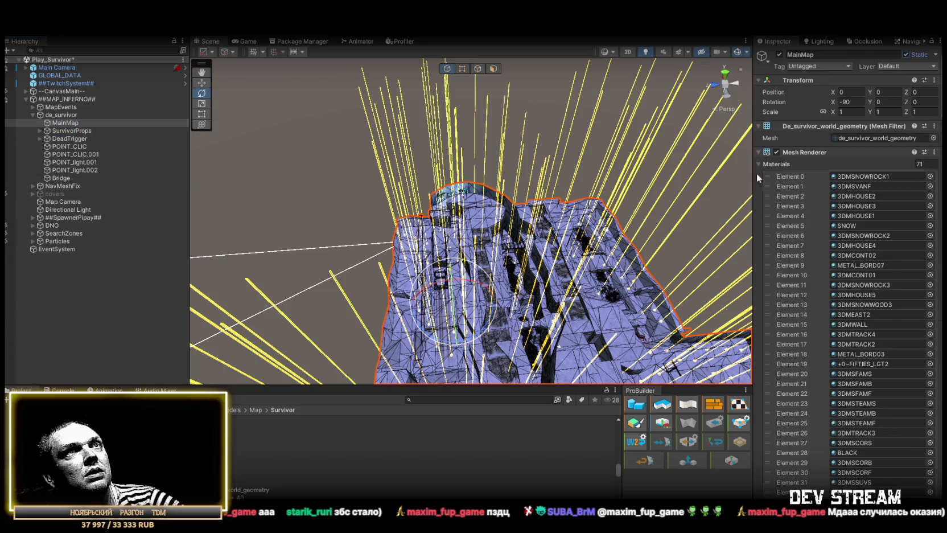
- Add a Mesh Collider to MainMap through an Add Component search for 'mesh'
{"action": "left_click", "coordinate": [759, 152]}
{"action": "scroll", "coordinate": [809, 335], "scroll_direction": "down", "scroll_amount": 10}
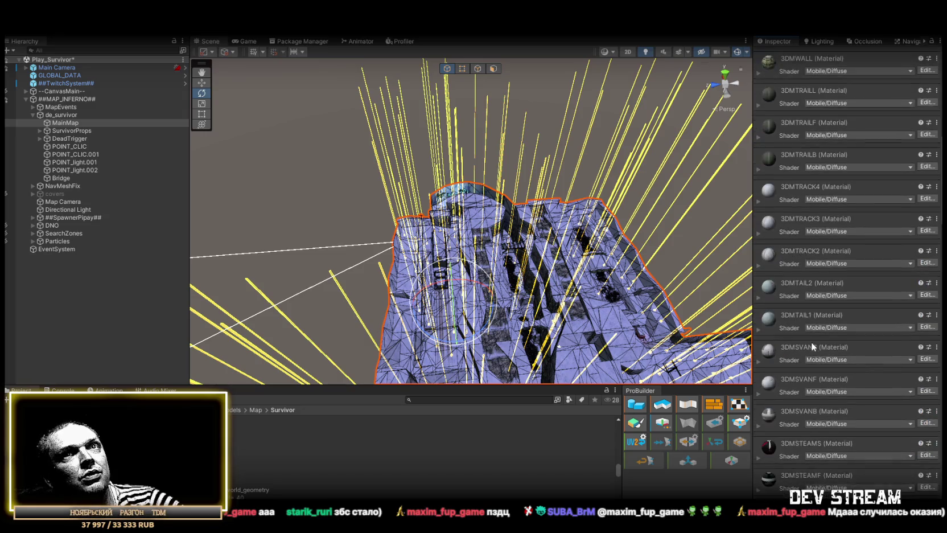
{"action": "scroll", "coordinate": [809, 337], "scroll_direction": "down", "scroll_amount": 15}
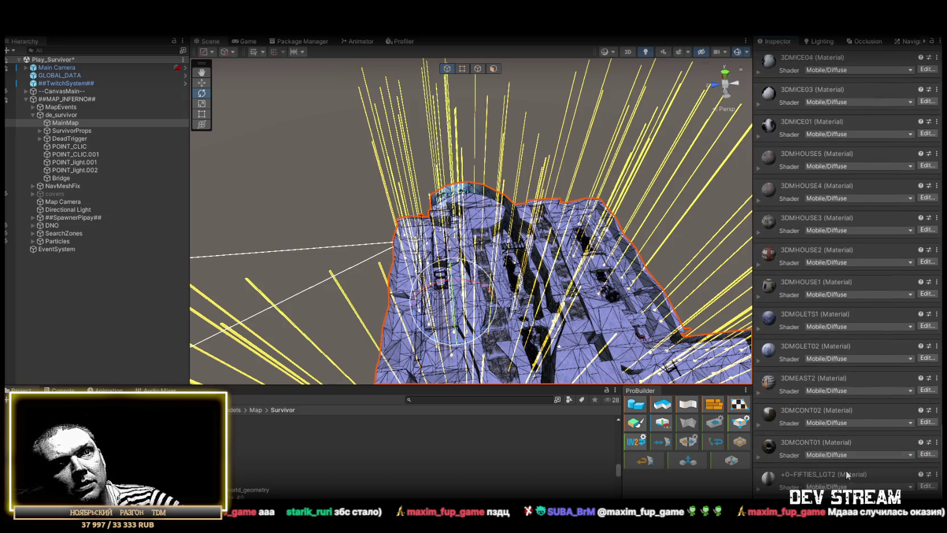
{"action": "key", "text": "ctrl+shift+a"}
{"action": "type", "text": "mesh"}
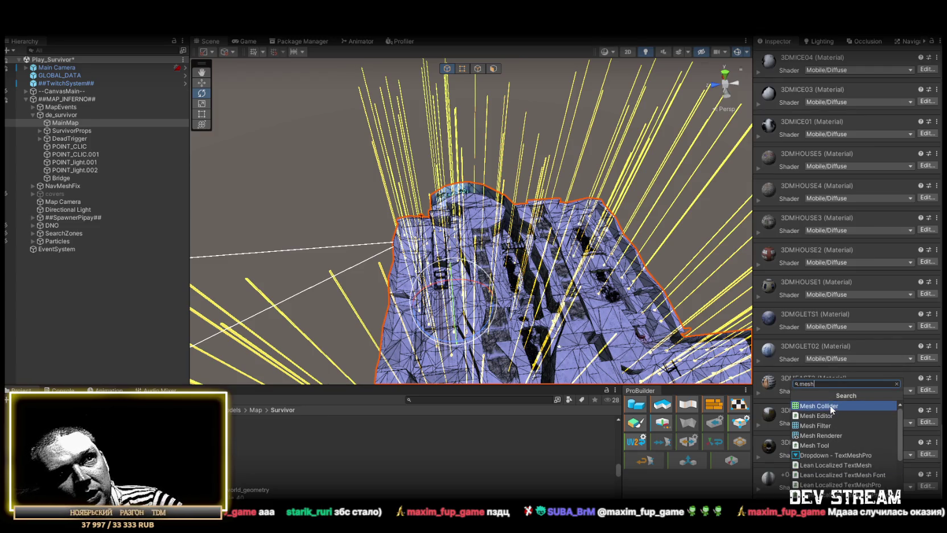
{"action": "left_click", "coordinate": [830, 406]}
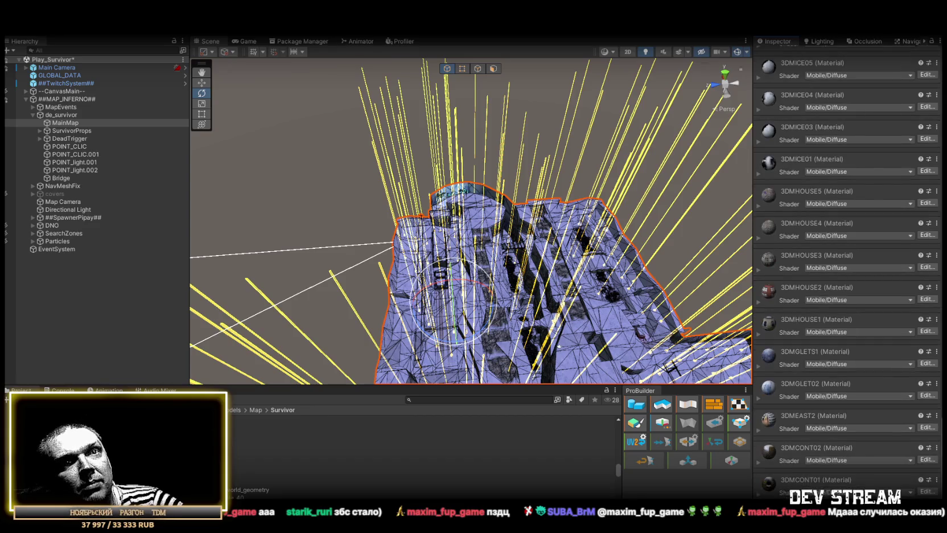
{"action": "scroll", "coordinate": [848, 273], "scroll_direction": "up", "scroll_amount": 10}
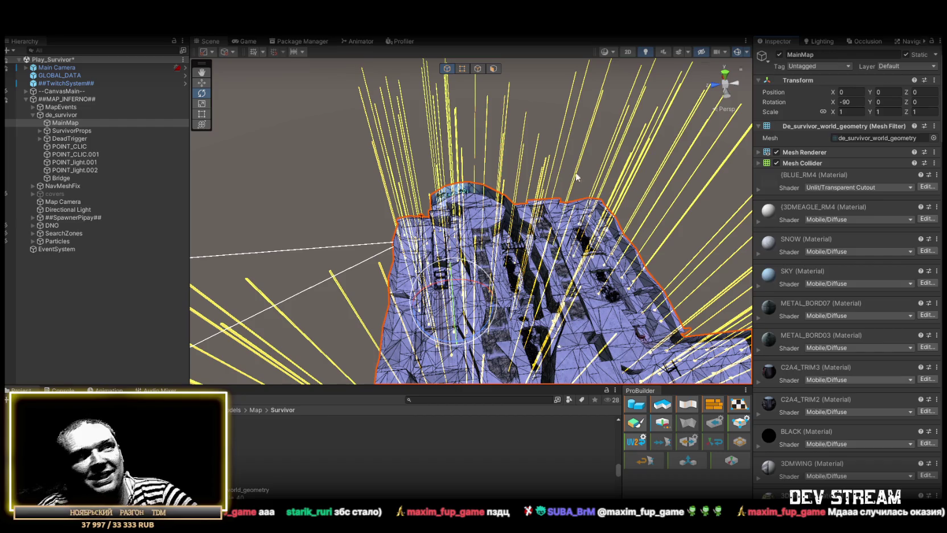
{"action": "mouse_move", "coordinate": [459, 230]}
{"action": "left_mouse_down"}
{"action": "mouse_move", "coordinate": [433, 273]}
{"action": "mouse_move", "coordinate": [410, 285]}
{"action": "left_mouse_up"}
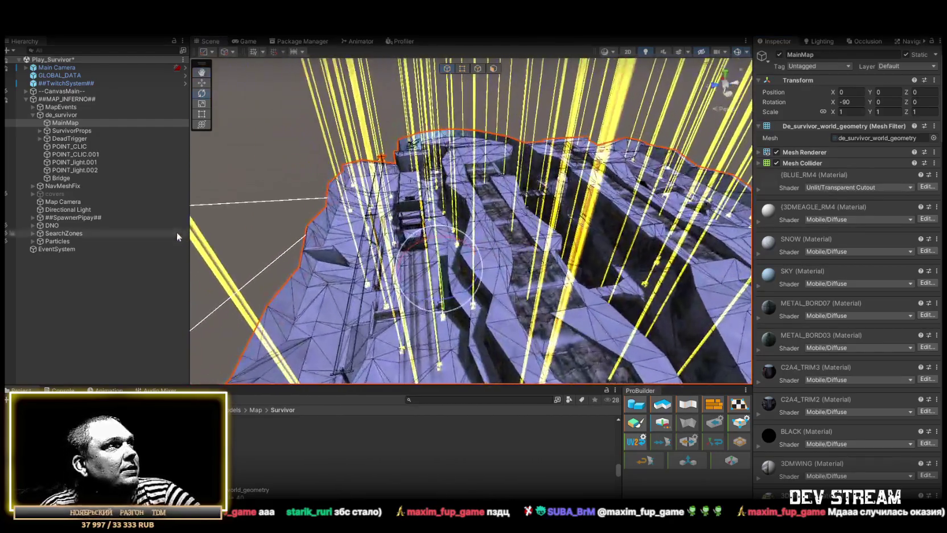
- Bake the NavMesh (radius 0.4, height 2, slope 55) and fly through the map to check it
{"action": "mouse_move", "coordinate": [353, 194]}
{"action": "left_mouse_down"}
{"action": "mouse_move", "coordinate": [377, 186]}
{"action": "mouse_move", "coordinate": [355, 192]}
{"action": "left_mouse_up"}
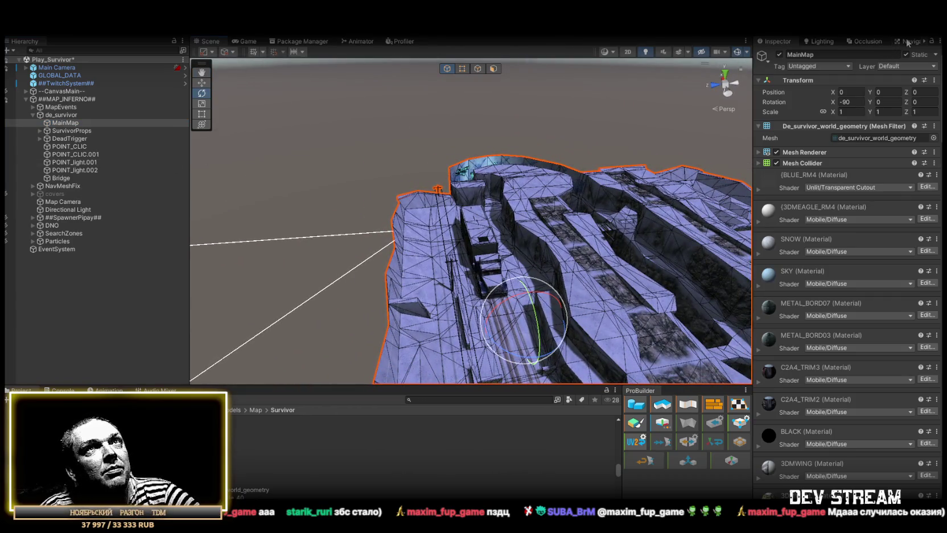
{"action": "left_click", "coordinate": [908, 43]}
{"action": "mouse_move", "coordinate": [577, 142]}
{"action": "left_mouse_down"}
{"action": "mouse_move", "coordinate": [472, 199]}
{"action": "mouse_move", "coordinate": [450, 188]}
{"action": "mouse_move", "coordinate": [490, 199]}
{"action": "mouse_move", "coordinate": [535, 180]}
{"action": "mouse_move", "coordinate": [639, 185]}
{"action": "mouse_move", "coordinate": [554, 190]}
{"action": "mouse_move", "coordinate": [632, 142]}
{"action": "mouse_move", "coordinate": [640, 163]}
{"action": "mouse_move", "coordinate": [492, 157]}
{"action": "mouse_move", "coordinate": [547, 150]}
{"action": "mouse_move", "coordinate": [554, 154]}
{"action": "mouse_move", "coordinate": [355, 176]}
{"action": "mouse_move", "coordinate": [180, 181]}
{"action": "mouse_move", "coordinate": [417, 174]}
{"action": "mouse_move", "coordinate": [395, 226]}
{"action": "mouse_move", "coordinate": [412, 201]}
{"action": "mouse_move", "coordinate": [344, 163]}
{"action": "mouse_move", "coordinate": [500, 174]}
{"action": "mouse_move", "coordinate": [695, 103]}
{"action": "mouse_move", "coordinate": [640, 53]}
{"action": "mouse_move", "coordinate": [570, 134]}
{"action": "mouse_move", "coordinate": [693, 183]}
{"action": "mouse_move", "coordinate": [825, 184]}
{"action": "mouse_move", "coordinate": [654, 217]}
{"action": "mouse_move", "coordinate": [668, 218]}
{"action": "mouse_move", "coordinate": [607, 216]}
{"action": "mouse_move", "coordinate": [640, 319]}
{"action": "mouse_move", "coordinate": [581, 243]}
{"action": "mouse_move", "coordinate": [641, 249]}
{"action": "mouse_move", "coordinate": [385, 180]}
{"action": "mouse_move", "coordinate": [392, 162]}
{"action": "mouse_move", "coordinate": [385, 142]}
{"action": "mouse_move", "coordinate": [359, 186]}
{"action": "mouse_move", "coordinate": [416, 120]}
{"action": "mouse_move", "coordinate": [396, 169]}
{"action": "mouse_move", "coordinate": [677, 156]}
{"action": "mouse_move", "coordinate": [758, 204]}
{"action": "mouse_move", "coordinate": [885, 212]}
{"action": "left_mouse_up"}
{"action": "mouse_move", "coordinate": [205, 170]}
{"action": "left_mouse_down"}
{"action": "mouse_move", "coordinate": [216, 165]}
{"action": "mouse_move", "coordinate": [201, 154]}
{"action": "mouse_move", "coordinate": [235, 199]}
{"action": "mouse_move", "coordinate": [74, 221]}
{"action": "mouse_move", "coordinate": [840, 213]}
{"action": "mouse_move", "coordinate": [814, 227]}
{"action": "mouse_move", "coordinate": [9, 259]}
{"action": "mouse_move", "coordinate": [102, 219]}
{"action": "mouse_move", "coordinate": [916, 168]}
{"action": "mouse_move", "coordinate": [804, 174]}
{"action": "mouse_move", "coordinate": [766, 164]}
{"action": "mouse_move", "coordinate": [827, 178]}
{"action": "mouse_move", "coordinate": [809, 146]}
{"action": "mouse_move", "coordinate": [768, 141]}
{"action": "mouse_move", "coordinate": [501, 215]}
{"action": "mouse_move", "coordinate": [461, 214]}
{"action": "mouse_move", "coordinate": [473, 187]}
{"action": "mouse_move", "coordinate": [472, 198]}
{"action": "mouse_move", "coordinate": [618, 266]}
{"action": "left_mouse_up"}
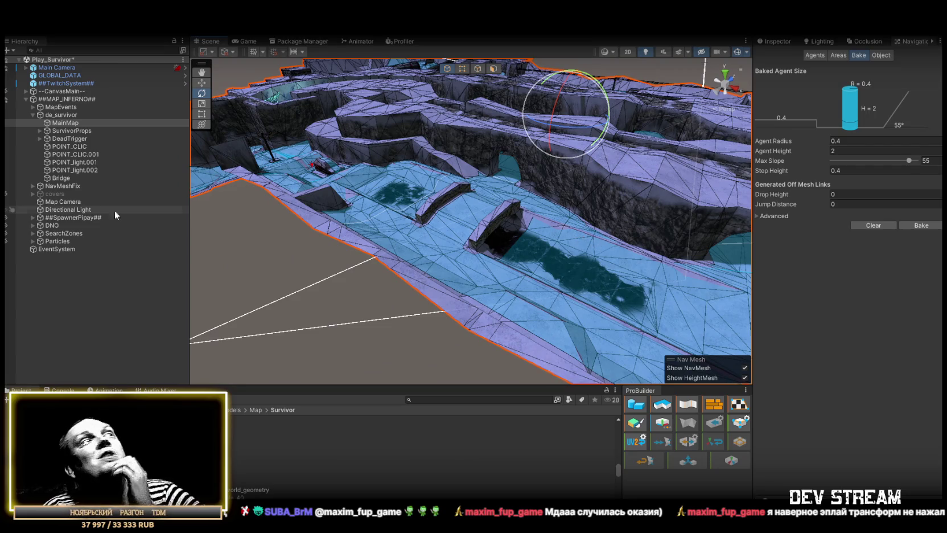
- Inspect the spawner, SearchZones and Particles objects together, then select MapEvents
{"action": "left_click", "coordinate": [55, 217]}
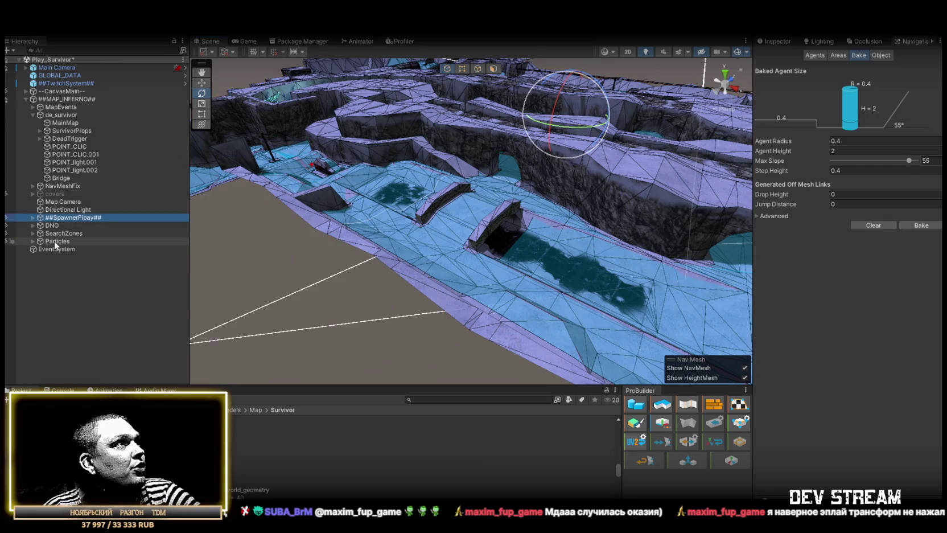
{"action": "left_click", "coordinate": [60, 232], "text": "shift"}
{"action": "left_click", "coordinate": [54, 242], "text": "shift"}
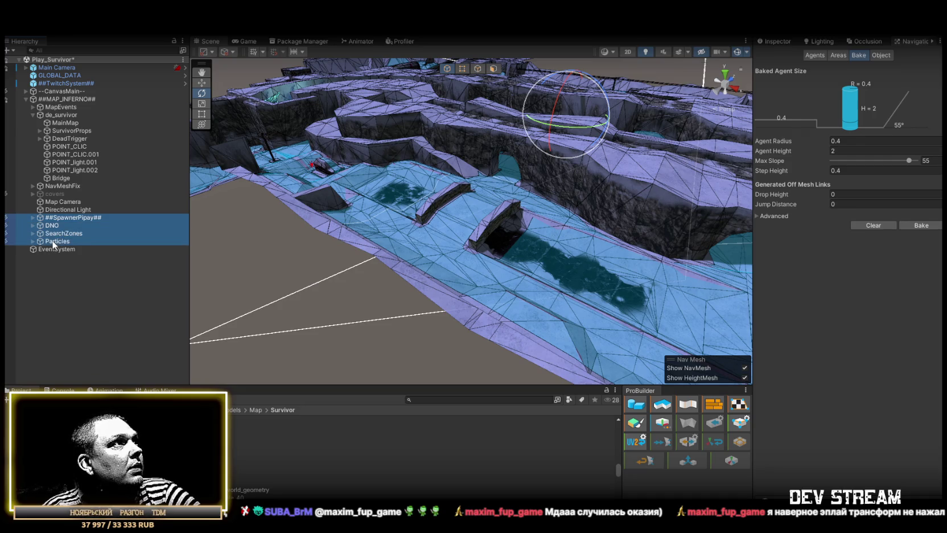
{"action": "left_click", "coordinate": [777, 41]}
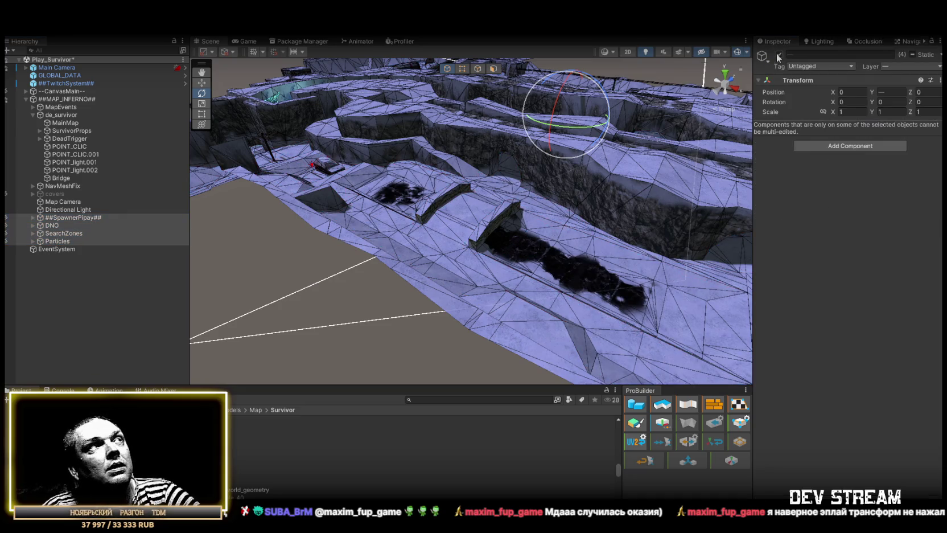
{"action": "left_click", "coordinate": [33, 115]}
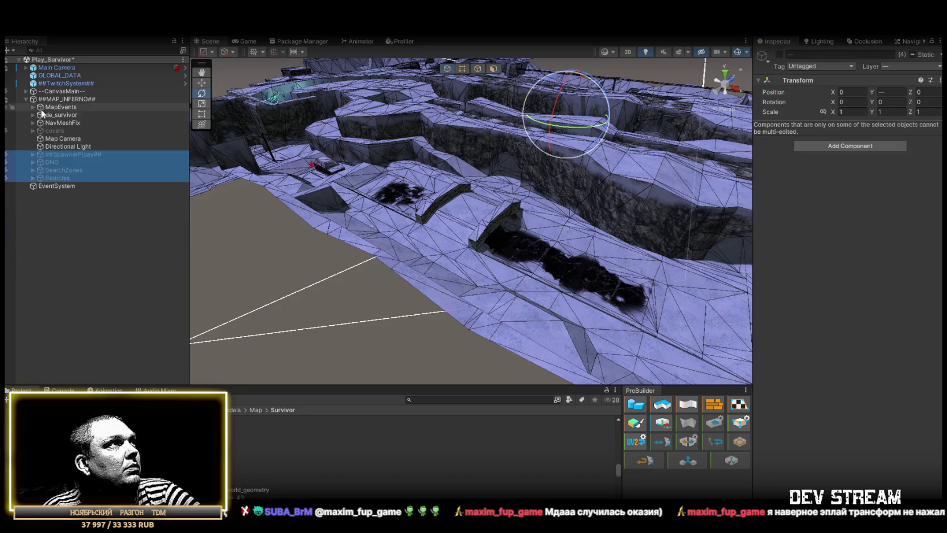
{"action": "left_click", "coordinate": [51, 107]}
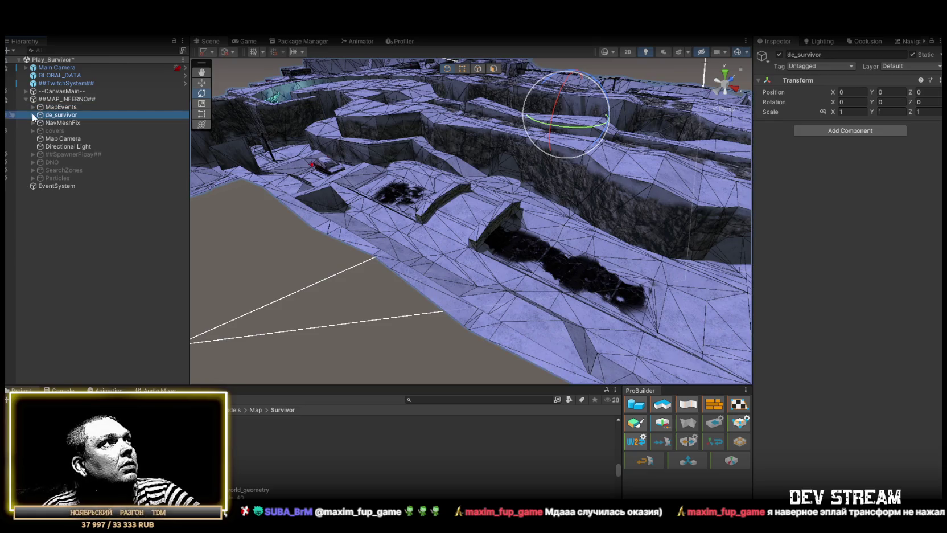
- Review MainMap, SurvivorProps and NavMeshFix, then expand DeadTrigger to show IJS1–IJS6 and KRAK
{"action": "left_click", "coordinate": [32, 115]}
{"action": "left_click", "coordinate": [66, 123]}
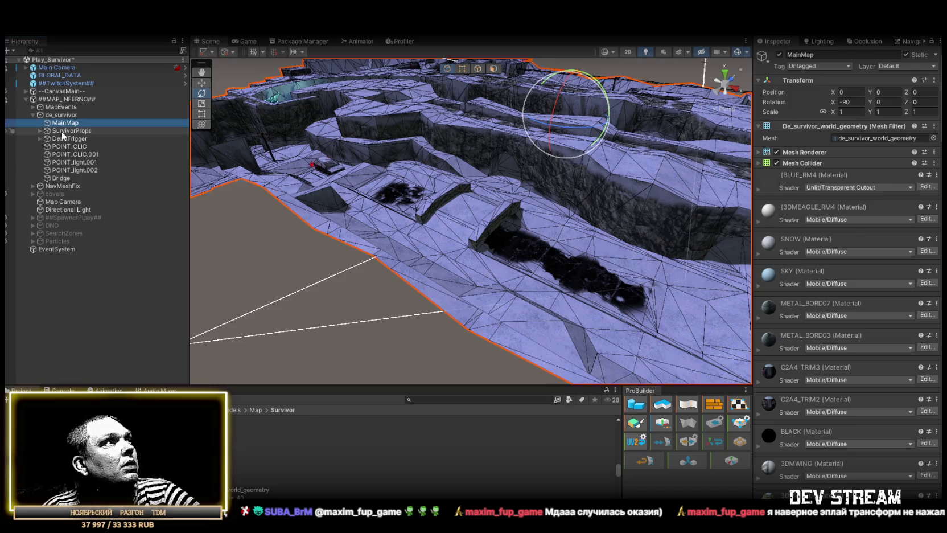
{"action": "left_click", "coordinate": [63, 131]}
{"action": "left_click", "coordinate": [32, 115]}
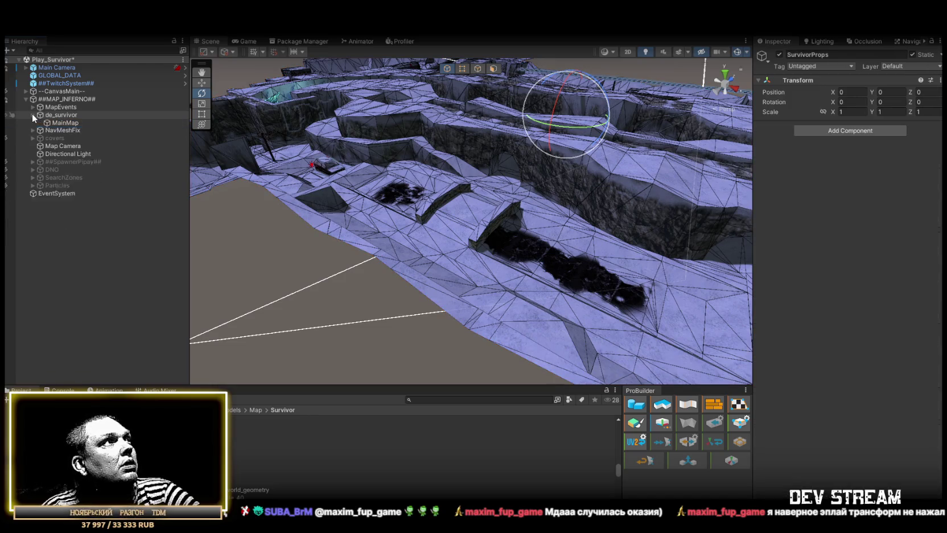
{"action": "left_click", "coordinate": [57, 123]}
{"action": "left_click", "coordinate": [33, 115]}
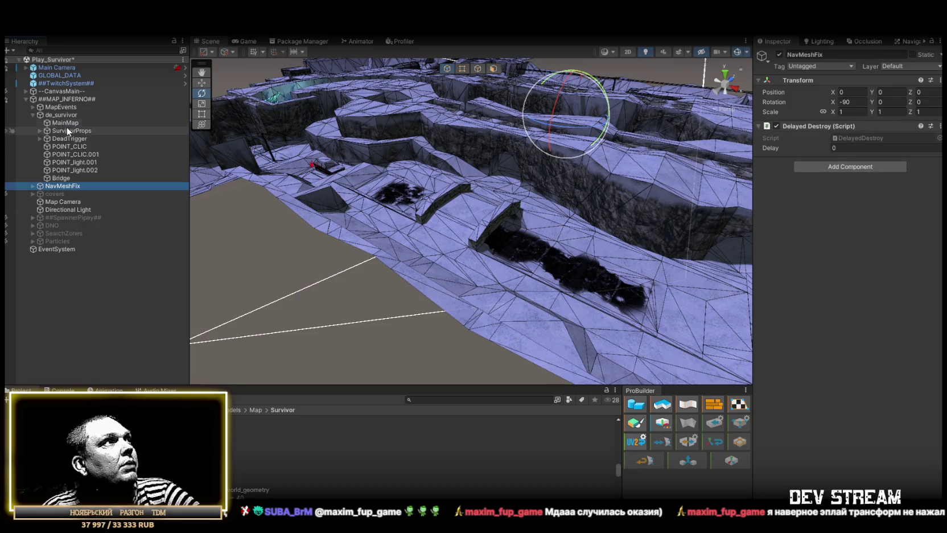
{"action": "left_click", "coordinate": [39, 138]}
{"action": "left_click", "coordinate": [65, 146]}
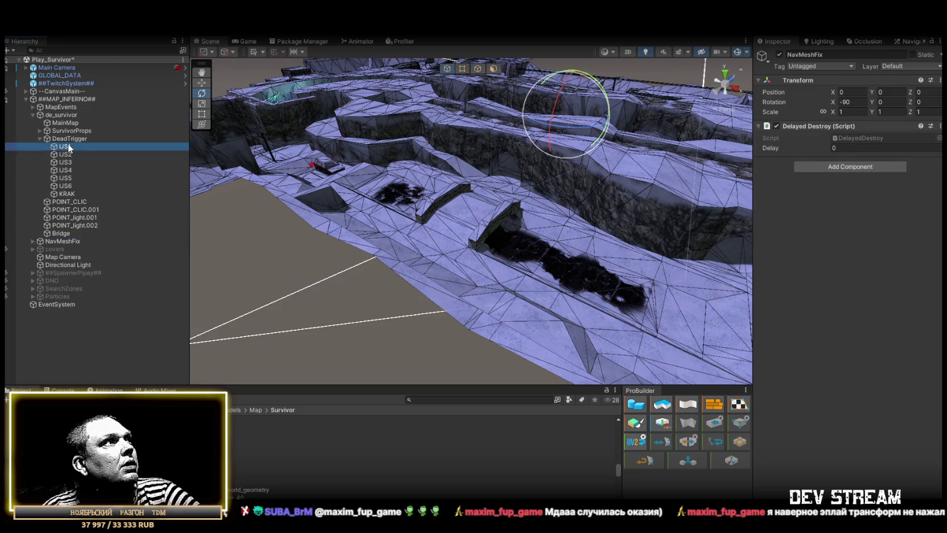
- Move IJS1–KRAK out of DeadTrigger and back under it, then frame KRAK
{"action": "left_click", "coordinate": [68, 194], "text": "shift"}
{"action": "left_click_drag", "start_coordinate": [65, 147], "coordinate": [67, 134]}
{"action": "left_click", "coordinate": [70, 193]}
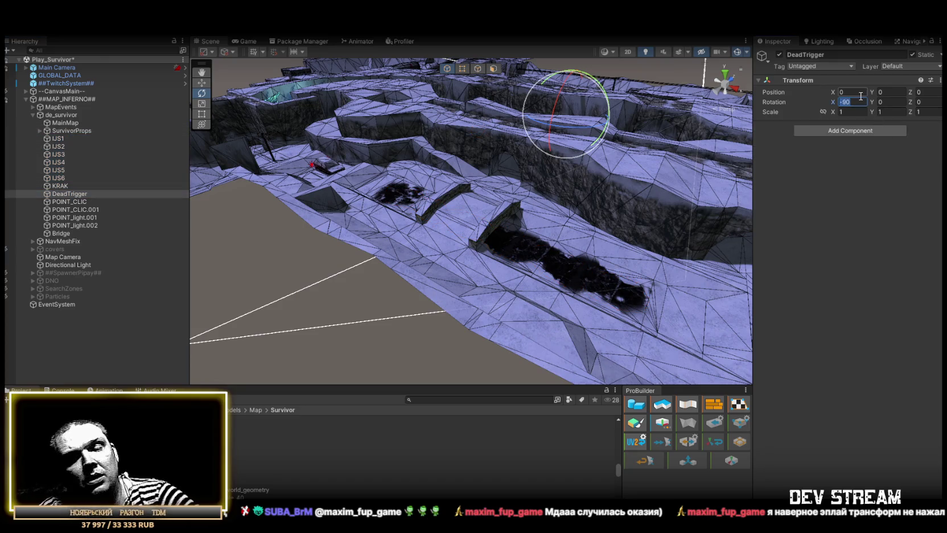
{"action": "left_click", "coordinate": [69, 186]}
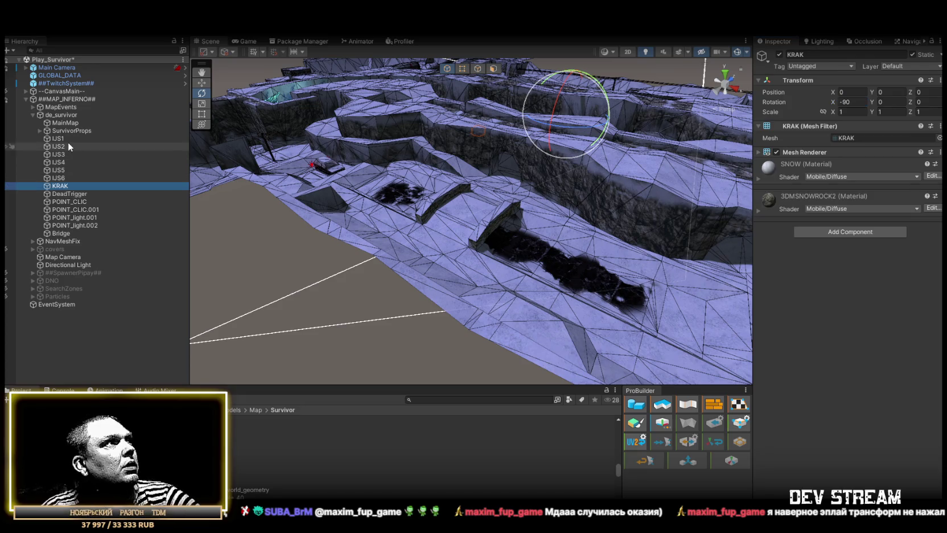
{"action": "left_click", "coordinate": [67, 139], "text": "shift"}
{"action": "left_click_drag", "start_coordinate": [62, 197], "coordinate": [62, 195]}
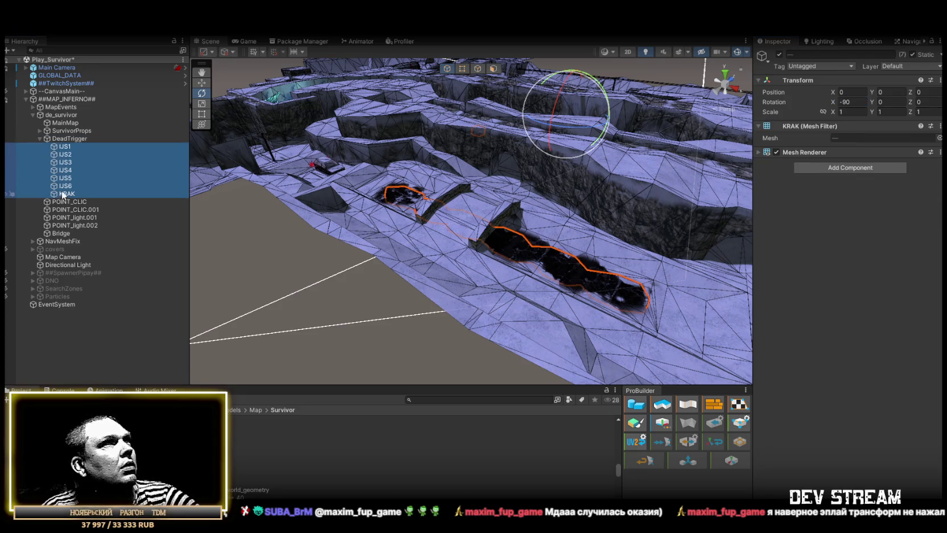
{"action": "scroll", "coordinate": [481, 209], "scroll_direction": "up", "scroll_amount": 6}
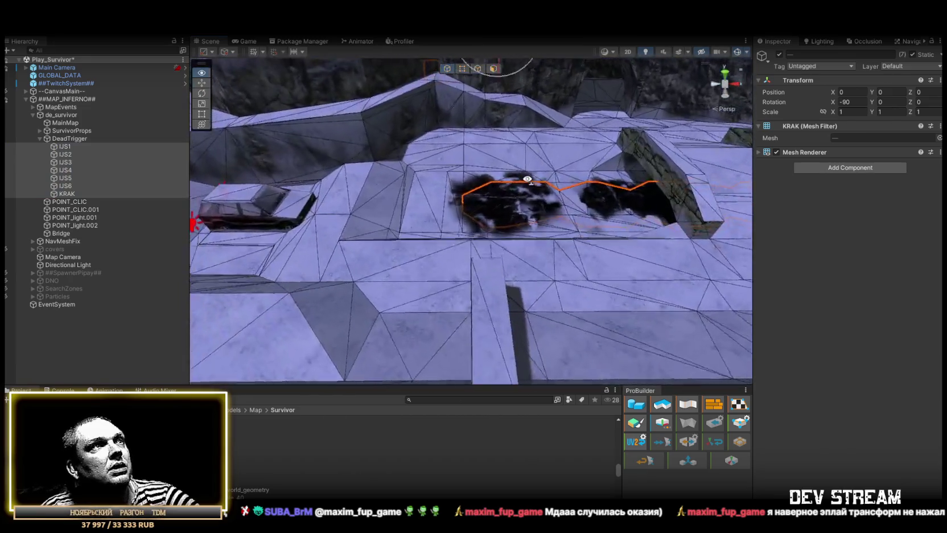
{"action": "mouse_move", "coordinate": [481, 211]}
{"action": "left_mouse_down"}
{"action": "mouse_move", "coordinate": [462, 206]}
{"action": "mouse_move", "coordinate": [471, 194]}
{"action": "mouse_move", "coordinate": [515, 187]}
{"action": "mouse_move", "coordinate": [123, 195]}
{"action": "left_mouse_up"}
{"action": "double_click", "coordinate": [71, 191]}
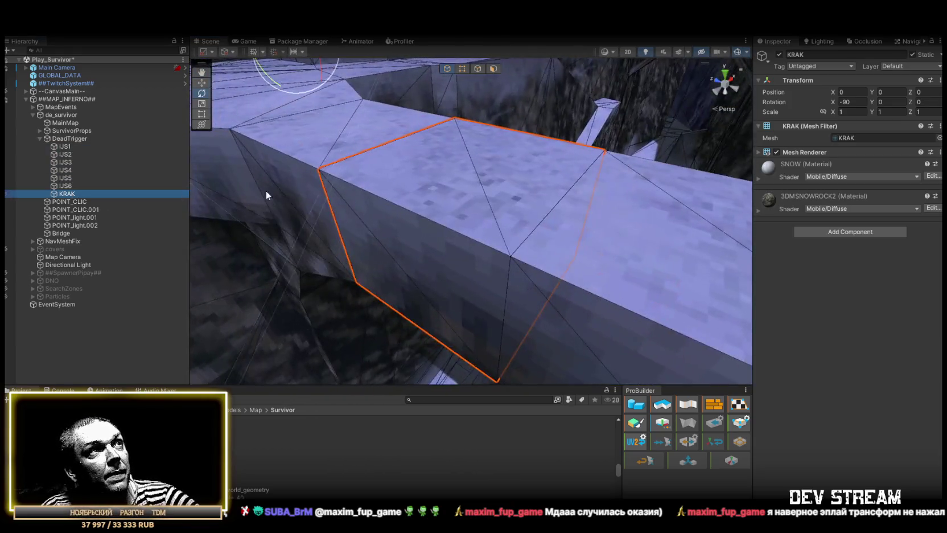
- Give all seven IJS1–KRAK objects a Box Collider, undoing an accidental Box Collider 2D
{"action": "left_click", "coordinate": [91, 148], "text": "shift"}
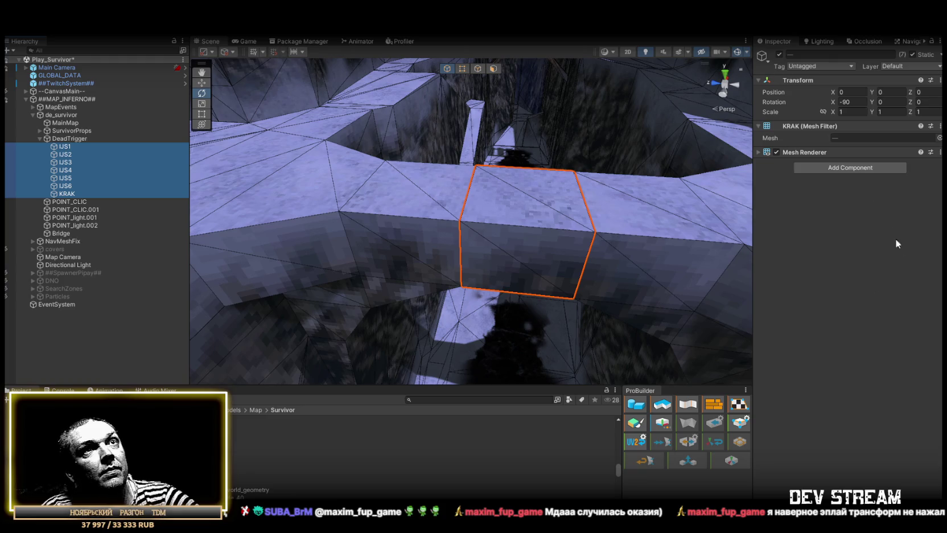
{"action": "left_click", "coordinate": [853, 168]}
{"action": "type", "text": "coll"}
{"action": "left_click", "coordinate": [822, 241]}
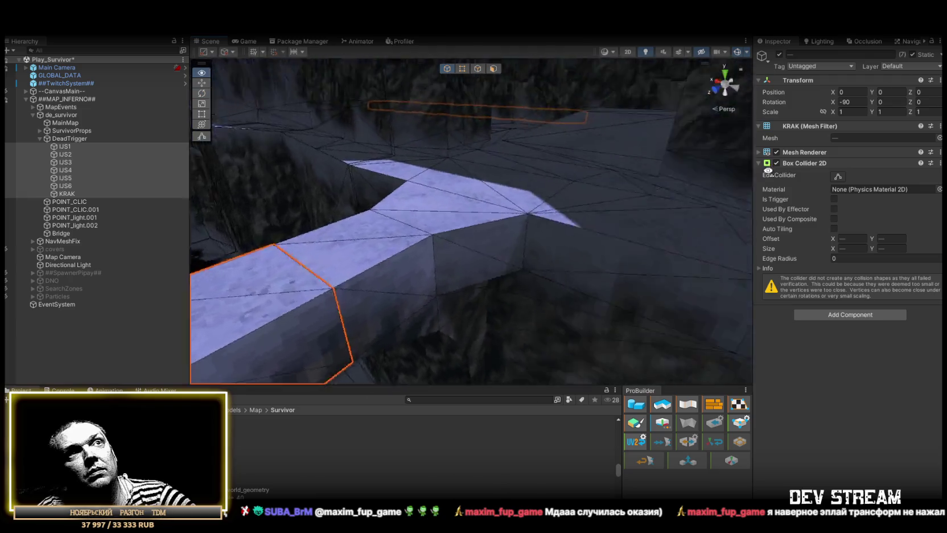
{"action": "key", "text": "ctrl+z"}
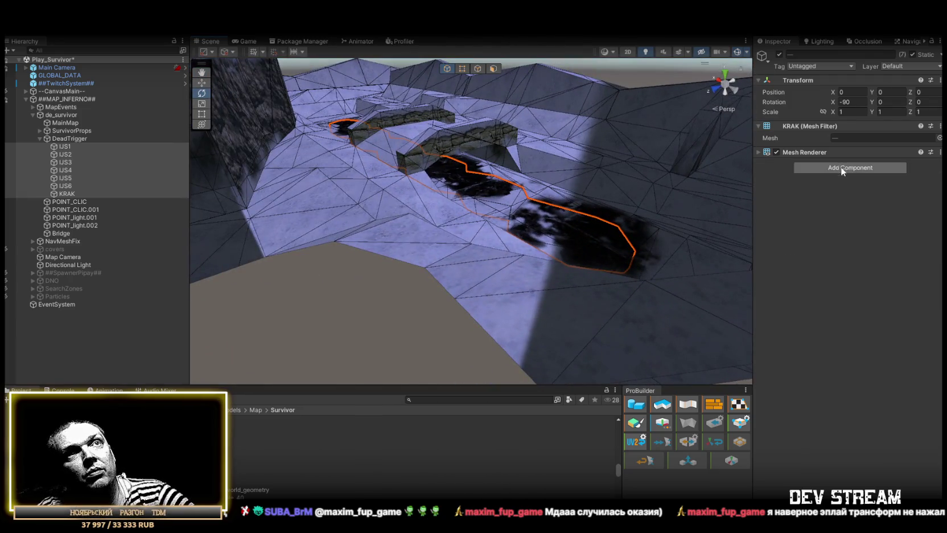
{"action": "left_click", "coordinate": [842, 167]}
{"action": "left_click", "coordinate": [820, 231]}
{"action": "mouse_move", "coordinate": [467, 239]}
{"action": "left_mouse_down"}
{"action": "mouse_move", "coordinate": [429, 205]}
{"action": "mouse_move", "coordinate": [493, 195]}
{"action": "mouse_move", "coordinate": [522, 220]}
{"action": "left_mouse_up"}
{"action": "key", "text": "f"}
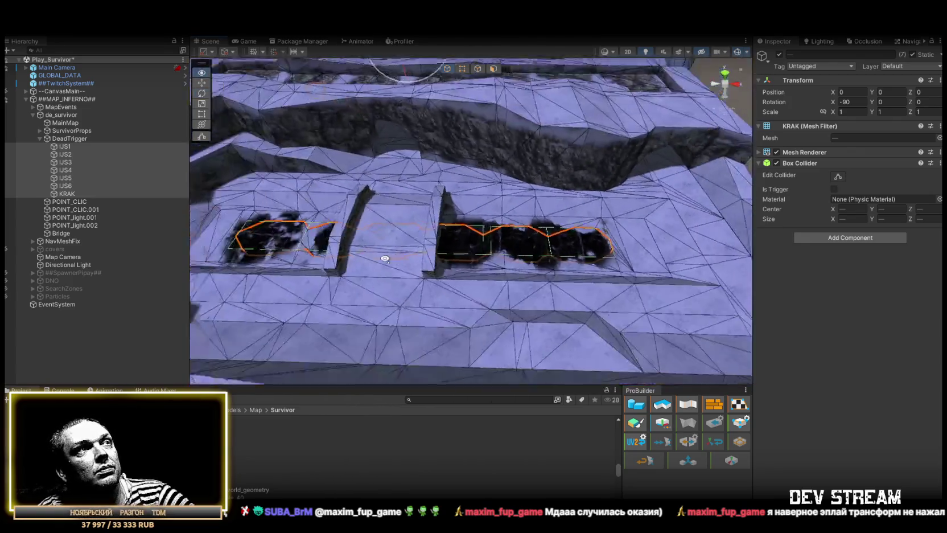
{"action": "mouse_move", "coordinate": [468, 262]}
{"action": "left_mouse_down"}
{"action": "mouse_move", "coordinate": [449, 250]}
{"action": "mouse_move", "coordinate": [387, 301]}
{"action": "mouse_move", "coordinate": [319, 199]}
{"action": "left_mouse_up"}
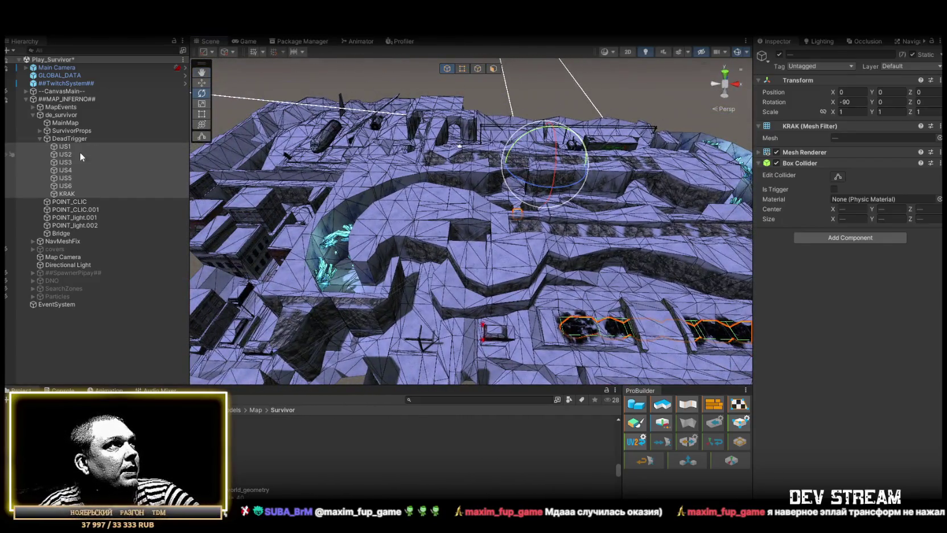
- Collapse DeadTrigger, frame the view, and select NavMeshFix's first quad through Quad (61)
{"action": "left_click", "coordinate": [39, 138]}
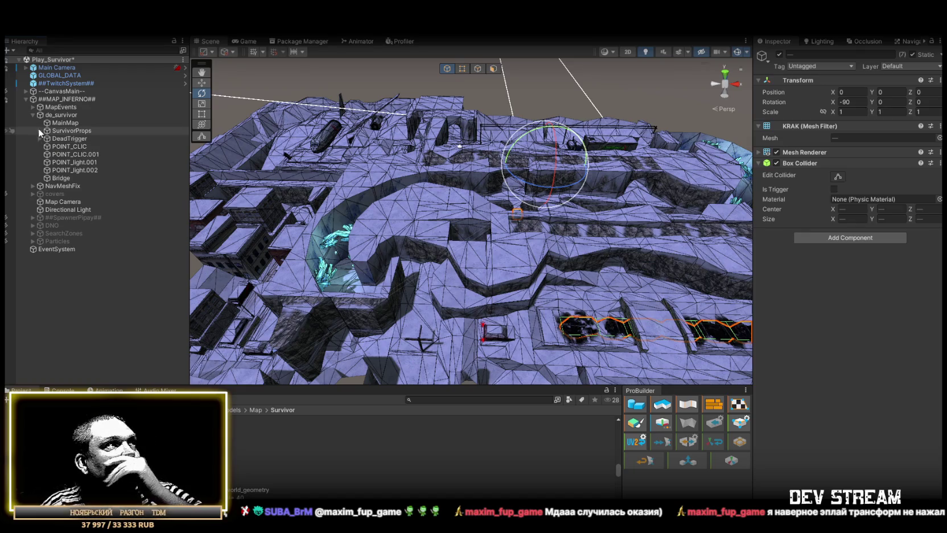
{"action": "mouse_move", "coordinate": [410, 239]}
{"action": "left_mouse_down"}
{"action": "mouse_move", "coordinate": [454, 214]}
{"action": "mouse_move", "coordinate": [445, 198]}
{"action": "mouse_move", "coordinate": [546, 171]}
{"action": "mouse_move", "coordinate": [484, 188]}
{"action": "mouse_move", "coordinate": [486, 215]}
{"action": "left_mouse_up"}
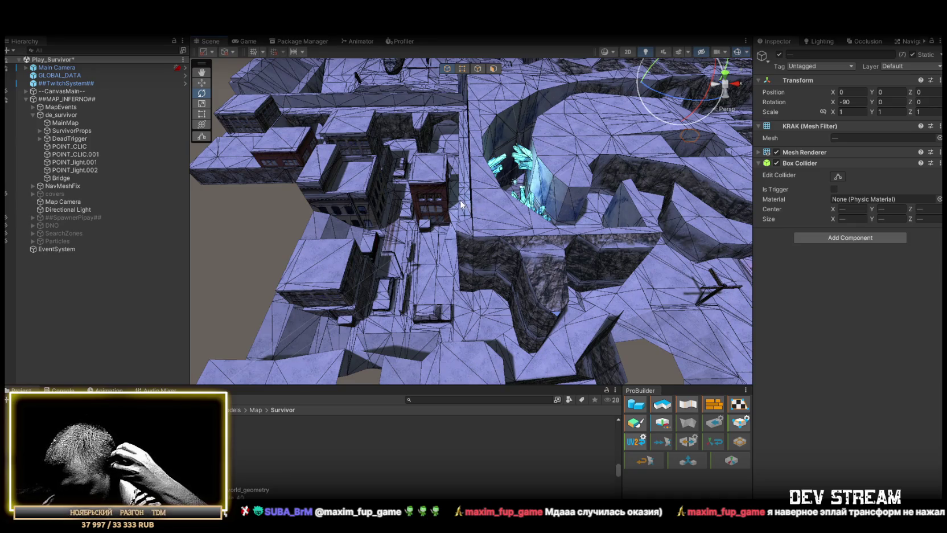
{"action": "key", "text": "f"}
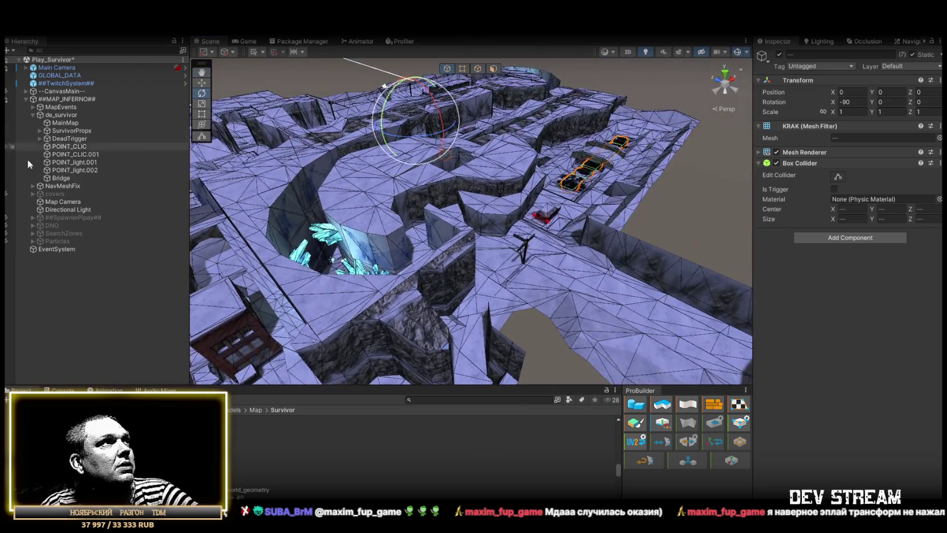
{"action": "left_click", "coordinate": [32, 186]}
{"action": "left_click", "coordinate": [68, 189]}
{"action": "scroll", "coordinate": [136, 286], "scroll_direction": "down", "scroll_amount": 10}
{"action": "left_click", "coordinate": [96, 317], "text": "shift"}
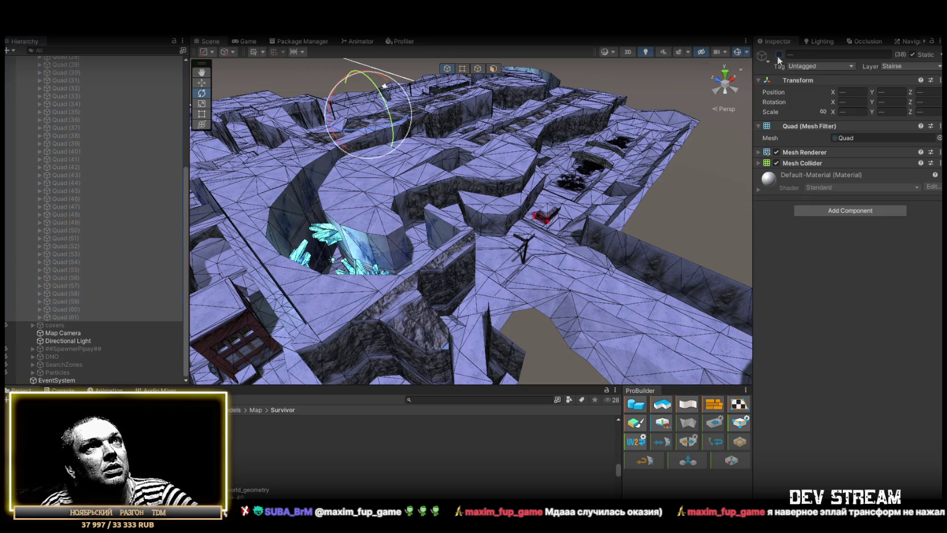
- Duplicate Quad (61) into Quad (62) and move it to about X 8.47, Y 43.48
{"action": "left_click", "coordinate": [52, 317]}
{"action": "mouse_move", "coordinate": [455, 199]}
{"action": "left_mouse_down"}
{"action": "mouse_move", "coordinate": [486, 196]}
{"action": "mouse_move", "coordinate": [399, 148]}
{"action": "mouse_move", "coordinate": [284, 125]}
{"action": "mouse_move", "coordinate": [169, 139]}
{"action": "mouse_move", "coordinate": [177, 155]}
{"action": "left_mouse_up"}
{"action": "key", "text": "ctrl+d"}
{"action": "mouse_move", "coordinate": [358, 166]}
{"action": "left_mouse_down"}
{"action": "mouse_move", "coordinate": [492, 163]}
{"action": "mouse_move", "coordinate": [533, 178]}
{"action": "mouse_move", "coordinate": [374, 196]}
{"action": "mouse_move", "coordinate": [412, 196]}
{"action": "left_mouse_up"}
- Stretch Quad (62) along its Y axis to a scale of about 31.96
{"action": "mouse_move", "coordinate": [488, 189]}
{"action": "left_mouse_down"}
{"action": "mouse_move", "coordinate": [467, 191]}
{"action": "mouse_move", "coordinate": [535, 190]}
{"action": "left_mouse_up"}
{"action": "key", "text": "r"}
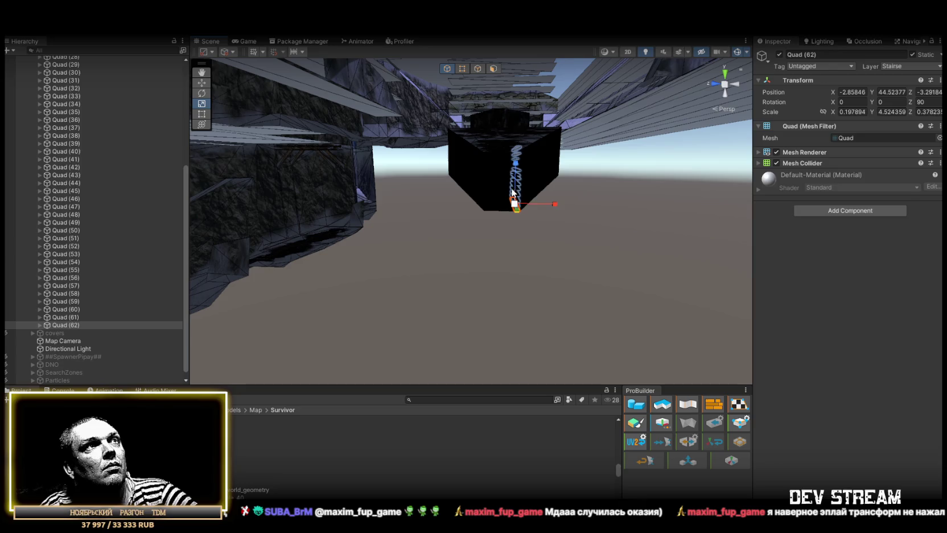
{"action": "mouse_move", "coordinate": [397, 330]}
{"action": "left_mouse_down"}
{"action": "mouse_move", "coordinate": [565, 262]}
{"action": "mouse_move", "coordinate": [72, 261]}
{"action": "mouse_move", "coordinate": [361, 224]}
{"action": "mouse_move", "coordinate": [381, 211]}
{"action": "mouse_move", "coordinate": [448, 220]}
{"action": "mouse_move", "coordinate": [470, 239]}
{"action": "mouse_move", "coordinate": [515, 238]}
{"action": "mouse_move", "coordinate": [496, 234]}
{"action": "left_mouse_up"}
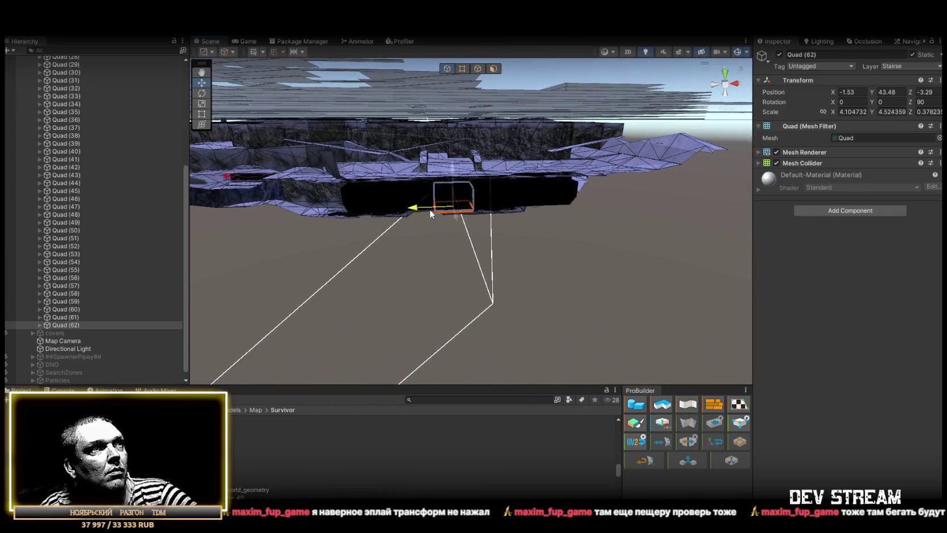
{"action": "key", "text": "r"}
{"action": "mouse_move", "coordinate": [426, 211]}
{"action": "left_mouse_down"}
{"action": "mouse_move", "coordinate": [139, 208]}
{"action": "mouse_move", "coordinate": [205, 211]}
{"action": "left_mouse_up"}
{"action": "left_click_drag", "start_coordinate": [455, 267], "coordinate": [261, 179]}
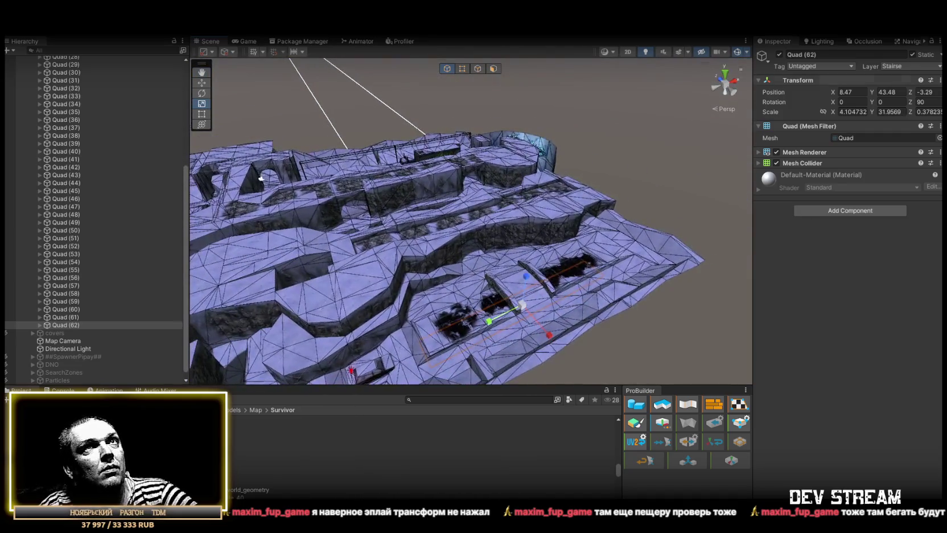
{"action": "left_click", "coordinate": [909, 41]}
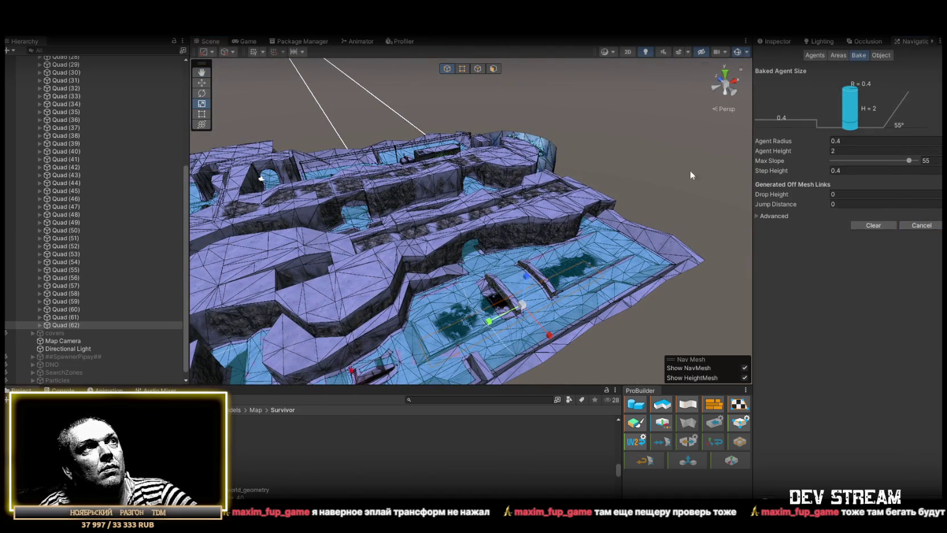
- Re-bake the NavMesh over the stairs, then select NavMeshFix and everything below it in the Inspector
{"action": "mouse_move", "coordinate": [487, 153]}
{"action": "left_mouse_down"}
{"action": "mouse_move", "coordinate": [571, 114]}
{"action": "mouse_move", "coordinate": [484, 216]}
{"action": "left_mouse_up"}
{"action": "scroll", "coordinate": [65, 219], "scroll_direction": "up", "scroll_amount": 5}
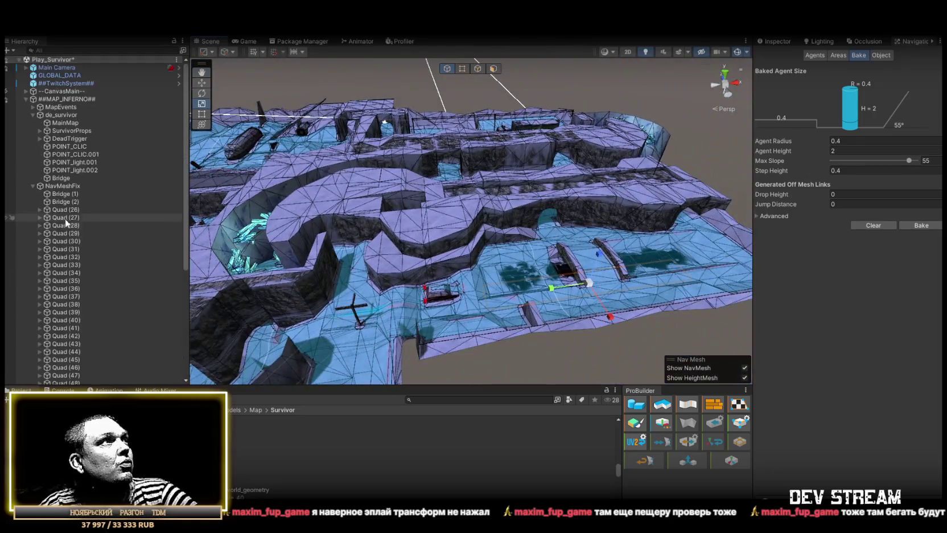
{"action": "left_click", "coordinate": [62, 186], "text": "shift"}
{"action": "left_click", "coordinate": [777, 41]}
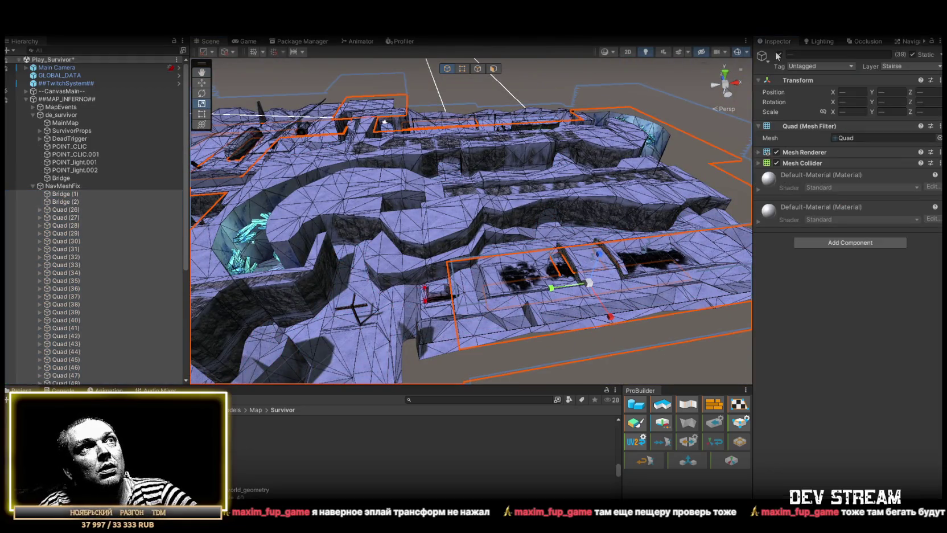
- Deactivate the selected NavMeshFix objects and collapse the NavMeshFix and ##MAP_INFERNO## groups
{"action": "left_click", "coordinate": [779, 54]}
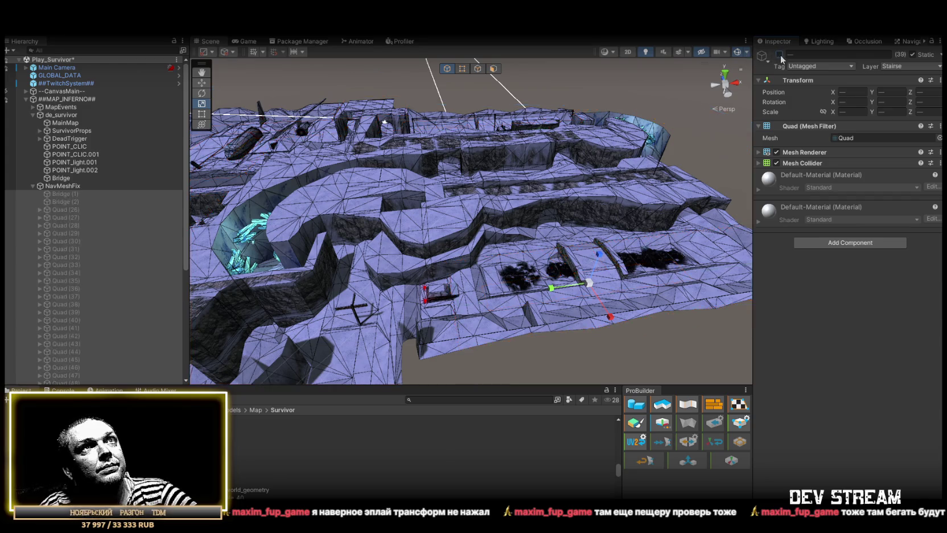
{"action": "left_click", "coordinate": [33, 186]}
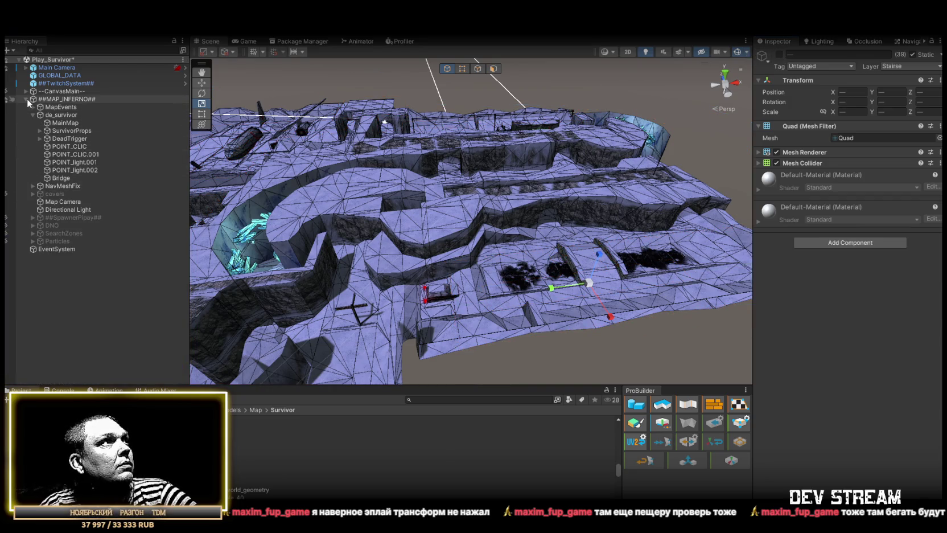
{"action": "left_click", "coordinate": [26, 99]}
- Select the DeadBridge damage trigger in the Hierarchy and frame it in the Scene view
{"action": "left_click", "coordinate": [56, 152]}
{"action": "left_click", "coordinate": [60, 170], "text": "shift"}
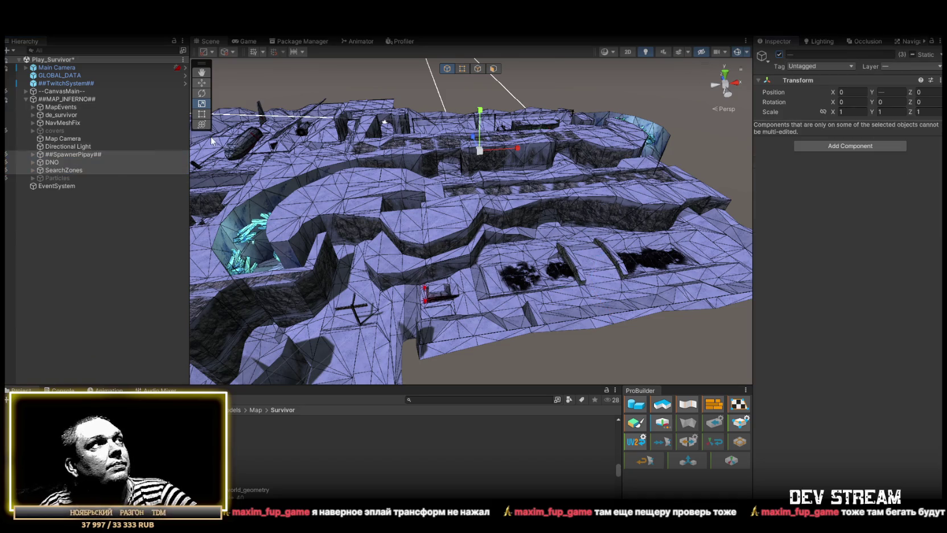
{"action": "left_click", "coordinate": [59, 180]}
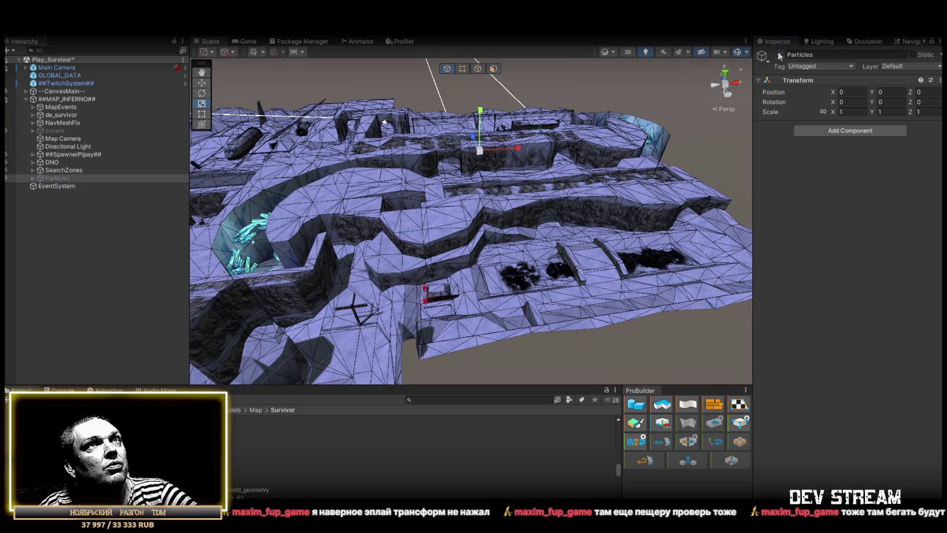
{"action": "double_click", "coordinate": [68, 186]}
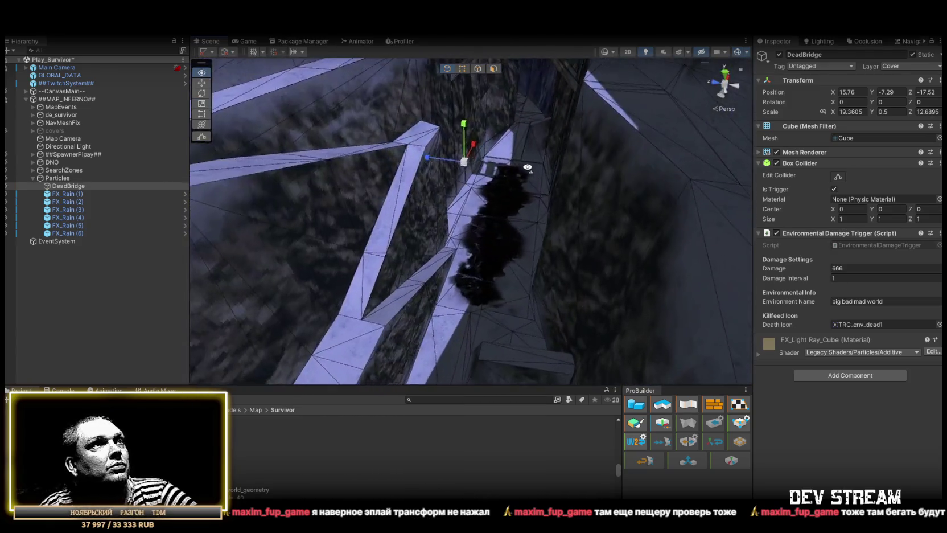
{"action": "left_click_drag", "start_coordinate": [528, 167], "coordinate": [640, 113]}
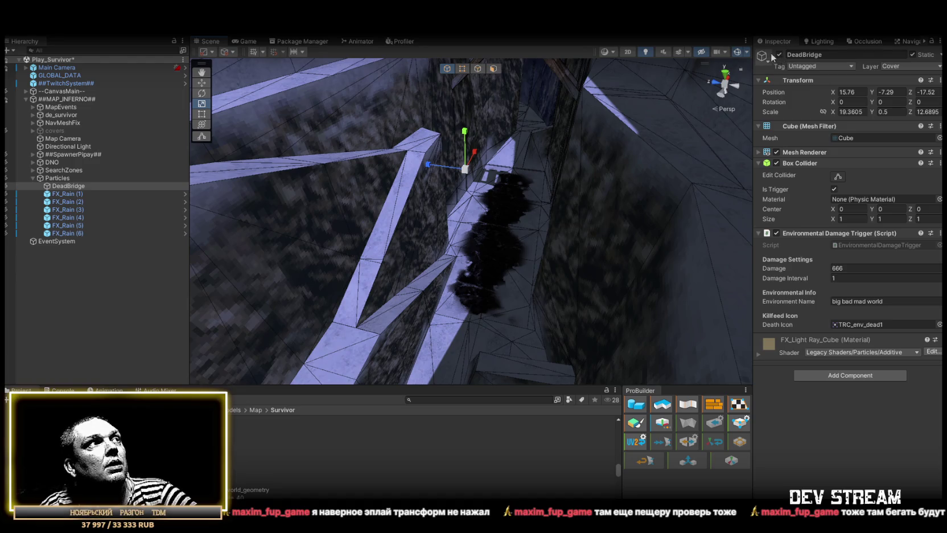
{"action": "left_click", "coordinate": [69, 178]}
{"action": "left_click", "coordinate": [68, 186]}
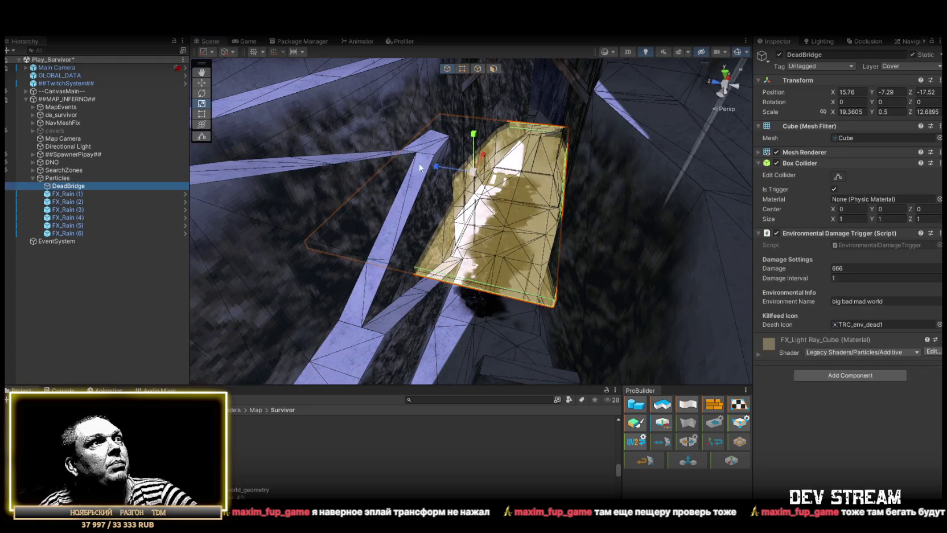
- Raise DeadBridge up to the bridge and resize it to fit over the gap
{"action": "key", "text": "w"}
{"action": "key", "text": "f"}
{"action": "mouse_move", "coordinate": [412, 236]}
{"action": "left_mouse_down"}
{"action": "mouse_move", "coordinate": [444, 128]}
{"action": "mouse_move", "coordinate": [480, 131]}
{"action": "mouse_move", "coordinate": [493, 193]}
{"action": "mouse_move", "coordinate": [490, 182]}
{"action": "mouse_move", "coordinate": [450, 196]}
{"action": "mouse_move", "coordinate": [467, 192]}
{"action": "mouse_move", "coordinate": [423, 148]}
{"action": "mouse_move", "coordinate": [319, 185]}
{"action": "mouse_move", "coordinate": [549, 198]}
{"action": "mouse_move", "coordinate": [501, 222]}
{"action": "mouse_move", "coordinate": [568, 227]}
{"action": "mouse_move", "coordinate": [588, 153]}
{"action": "mouse_move", "coordinate": [313, 193]}
{"action": "mouse_move", "coordinate": [315, 264]}
{"action": "mouse_move", "coordinate": [345, 276]}
{"action": "left_mouse_up"}
{"action": "key", "text": "r"}
{"action": "key", "text": "w"}
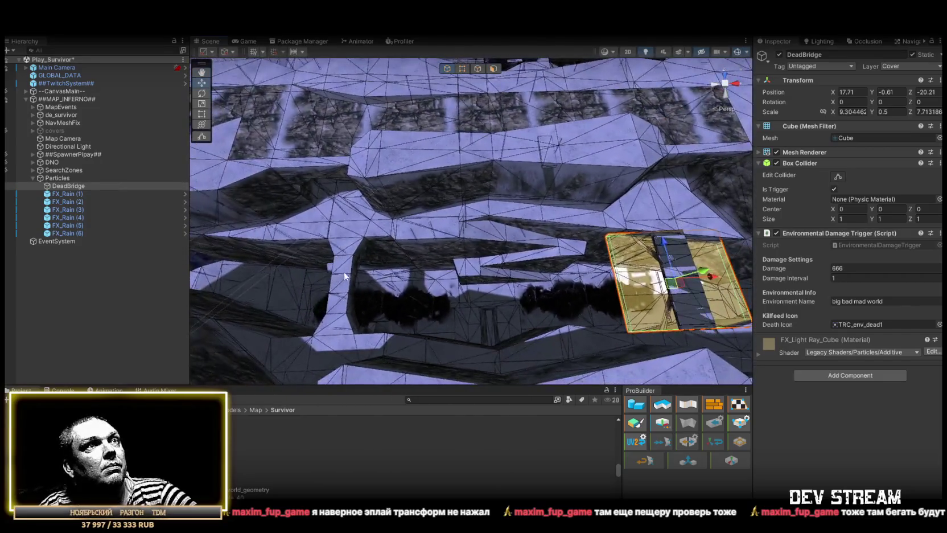
{"action": "key", "text": "f"}
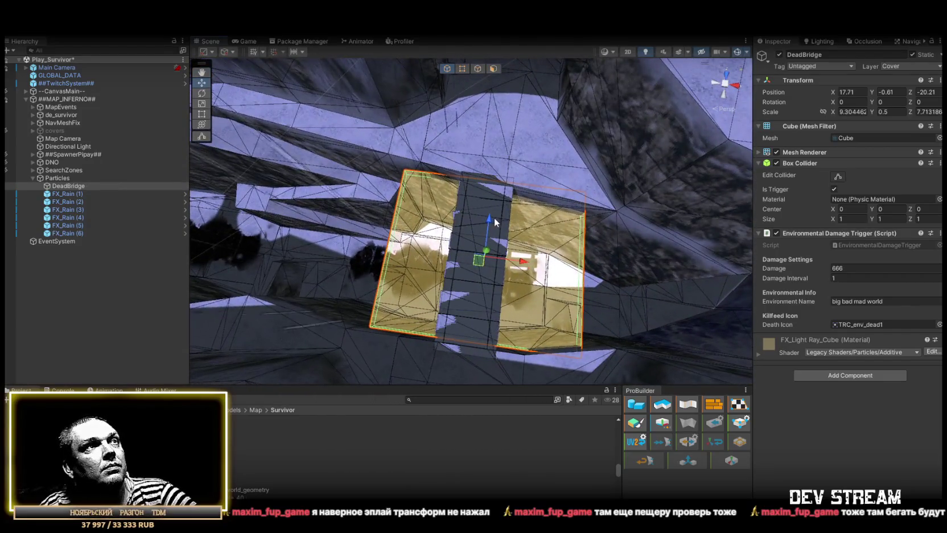
{"action": "left_click_drag", "start_coordinate": [494, 217], "coordinate": [494, 220]}
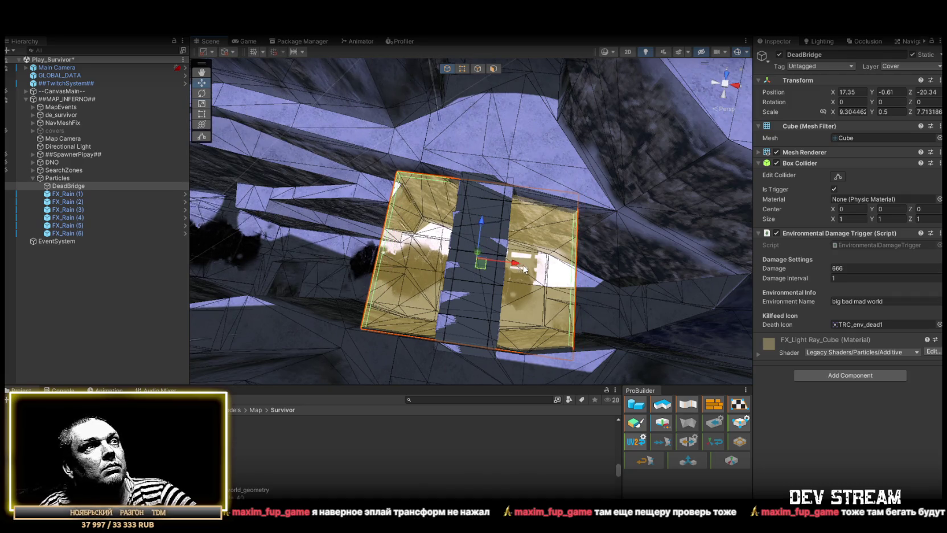
{"action": "left_click_drag", "start_coordinate": [518, 265], "coordinate": [533, 265]}
{"action": "scroll", "coordinate": [518, 256], "scroll_direction": "down", "scroll_amount": 5}
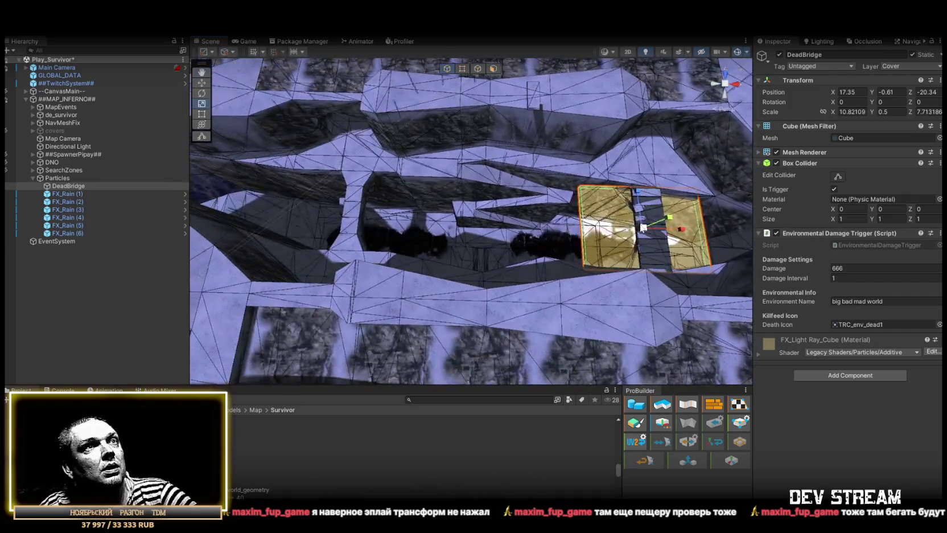
- Duplicate DeadBridge as DeadBridge (1) and slide the copy along X to the other gap
{"action": "key", "text": "ctrl+d"}
{"action": "key", "text": "w"}
{"action": "mouse_move", "coordinate": [679, 230]}
{"action": "left_mouse_down"}
{"action": "mouse_move", "coordinate": [395, 221]}
{"action": "mouse_move", "coordinate": [319, 142]}
{"action": "mouse_move", "coordinate": [231, 81]}
{"action": "mouse_move", "coordinate": [391, 123]}
{"action": "left_mouse_up"}
{"action": "left_click_drag", "start_coordinate": [445, 186], "coordinate": [466, 227]}
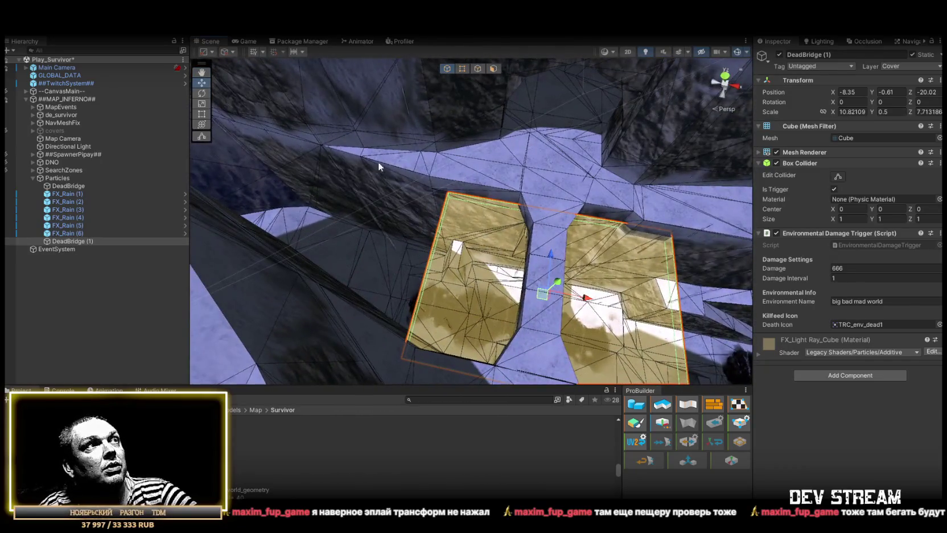
{"action": "left_click_drag", "start_coordinate": [382, 166], "coordinate": [567, 194]}
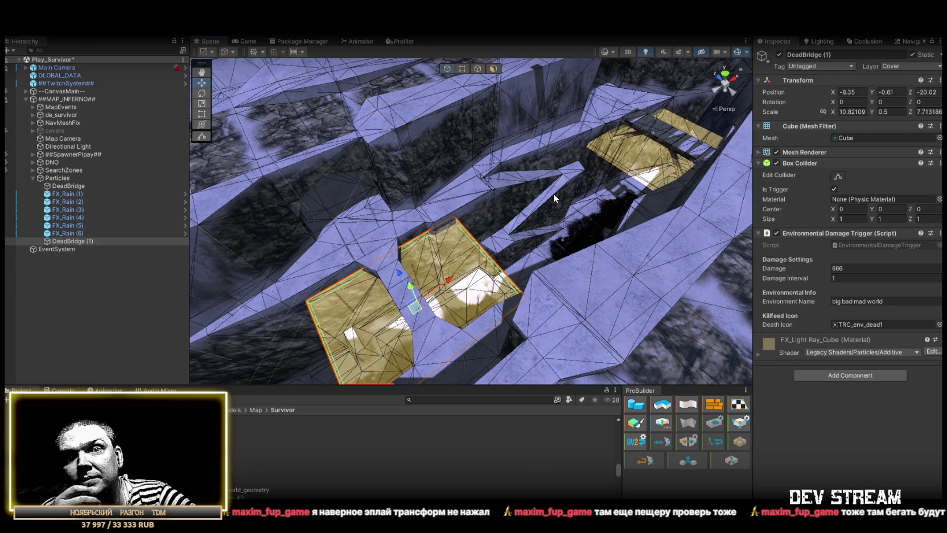
{"action": "mouse_move", "coordinate": [602, 145]}
{"action": "left_mouse_down"}
{"action": "mouse_move", "coordinate": [494, 114]}
{"action": "mouse_move", "coordinate": [546, 120]}
{"action": "left_mouse_up"}
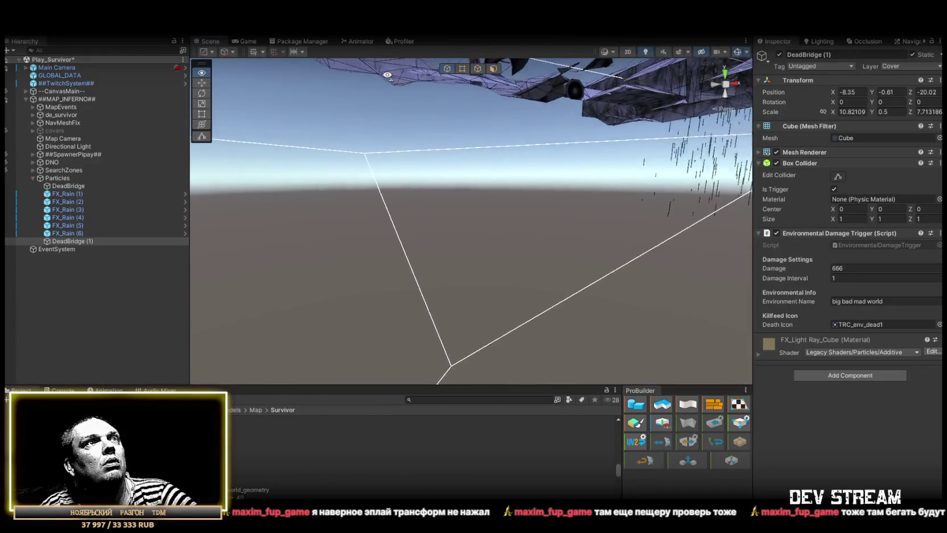
{"action": "mouse_move", "coordinate": [387, 74]}
{"action": "left_mouse_down"}
{"action": "mouse_move", "coordinate": [445, 89]}
{"action": "mouse_move", "coordinate": [471, 183]}
{"action": "mouse_move", "coordinate": [445, 250]}
{"action": "mouse_move", "coordinate": [382, 162]}
{"action": "mouse_move", "coordinate": [408, 195]}
{"action": "mouse_move", "coordinate": [588, 201]}
{"action": "mouse_move", "coordinate": [492, 222]}
{"action": "mouse_move", "coordinate": [518, 240]}
{"action": "left_mouse_up"}
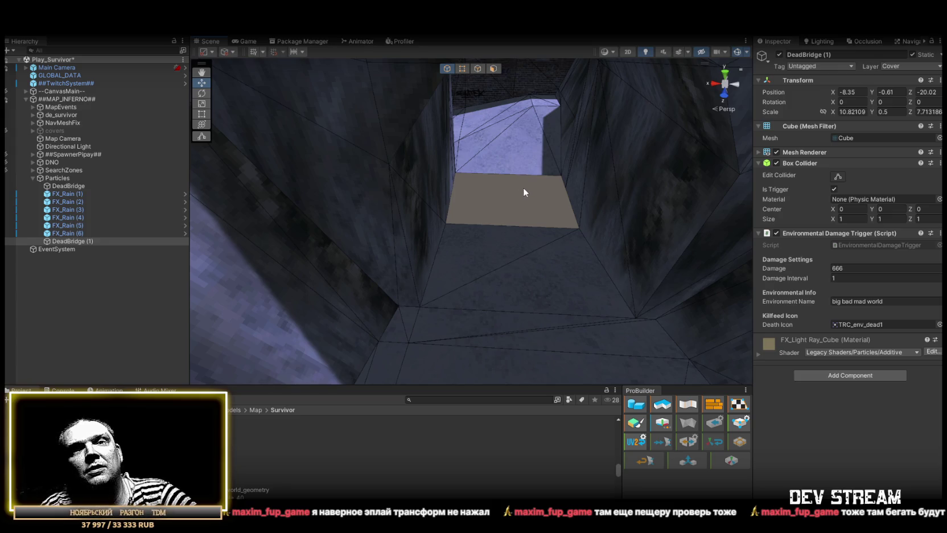
{"action": "left_click_drag", "start_coordinate": [393, 207], "coordinate": [232, 142]}
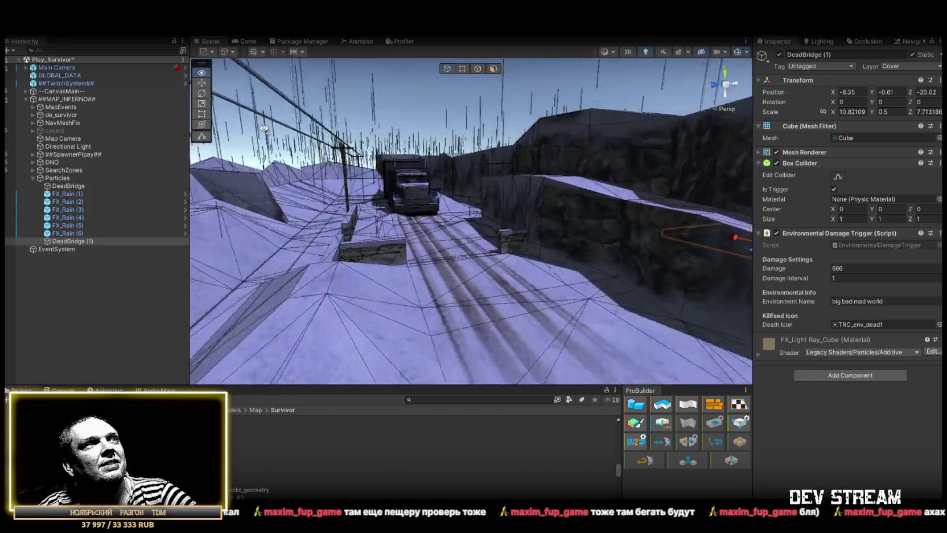
{"action": "mouse_move", "coordinate": [264, 128]}
{"action": "left_mouse_down"}
{"action": "mouse_move", "coordinate": [302, 154]}
{"action": "mouse_move", "coordinate": [286, 201]}
{"action": "mouse_move", "coordinate": [370, 186]}
{"action": "mouse_move", "coordinate": [545, 197]}
{"action": "mouse_move", "coordinate": [805, 190]}
{"action": "left_mouse_up"}
{"action": "left_click_drag", "start_coordinate": [779, 228], "coordinate": [675, 258]}
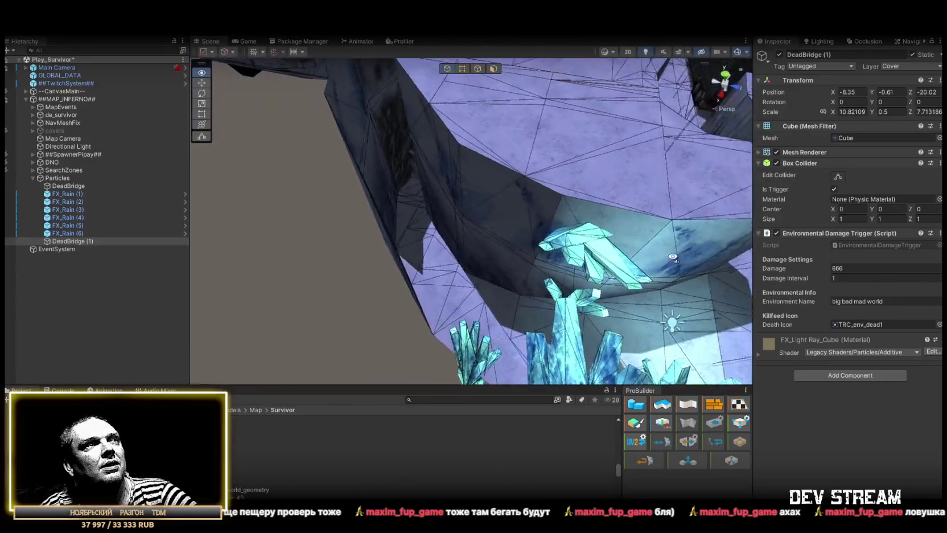
{"action": "left_click_drag", "start_coordinate": [704, 142], "coordinate": [847, 125]}
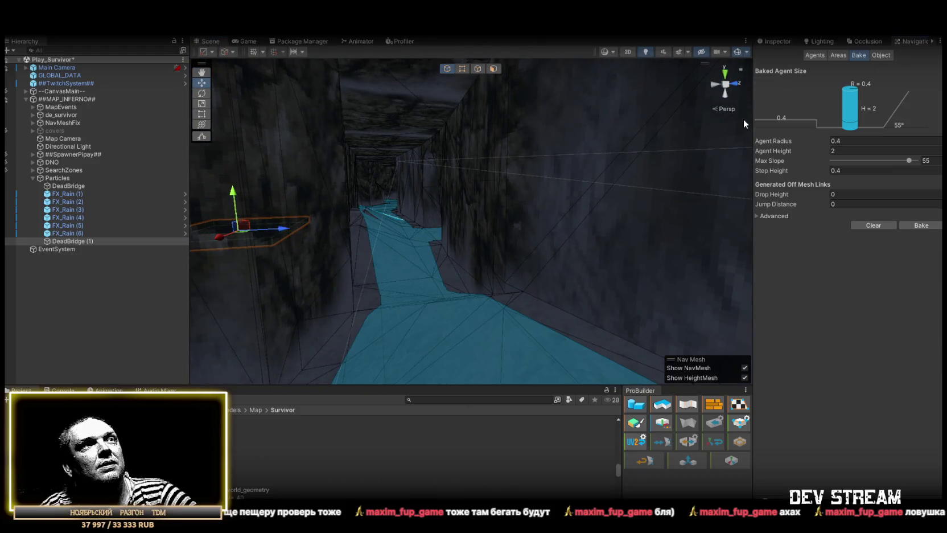
- Fly around the map to check the baked navmesh by the bridge, cave, streets and rooftops
{"action": "left_click_drag", "start_coordinate": [712, 148], "coordinate": [475, 232]}
{"action": "mouse_move", "coordinate": [549, 184]}
{"action": "left_mouse_down"}
{"action": "mouse_move", "coordinate": [442, 191]}
{"action": "mouse_move", "coordinate": [491, 177]}
{"action": "mouse_move", "coordinate": [529, 195]}
{"action": "mouse_move", "coordinate": [455, 199]}
{"action": "mouse_move", "coordinate": [569, 189]}
{"action": "mouse_move", "coordinate": [645, 201]}
{"action": "mouse_move", "coordinate": [451, 234]}
{"action": "mouse_move", "coordinate": [571, 281]}
{"action": "mouse_move", "coordinate": [598, 260]}
{"action": "mouse_move", "coordinate": [391, 205]}
{"action": "mouse_move", "coordinate": [495, 245]}
{"action": "mouse_move", "coordinate": [473, 181]}
{"action": "mouse_move", "coordinate": [560, 156]}
{"action": "mouse_move", "coordinate": [501, 175]}
{"action": "mouse_move", "coordinate": [450, 205]}
{"action": "mouse_move", "coordinate": [446, 224]}
{"action": "mouse_move", "coordinate": [473, 239]}
{"action": "mouse_move", "coordinate": [541, 205]}
{"action": "mouse_move", "coordinate": [626, 216]}
{"action": "left_mouse_up"}
{"action": "mouse_move", "coordinate": [806, 222]}
{"action": "left_mouse_down"}
{"action": "mouse_move", "coordinate": [868, 215]}
{"action": "mouse_move", "coordinate": [512, 227]}
{"action": "mouse_move", "coordinate": [75, 201]}
{"action": "mouse_move", "coordinate": [149, 193]}
{"action": "mouse_move", "coordinate": [179, 224]}
{"action": "mouse_move", "coordinate": [480, 278]}
{"action": "left_mouse_up"}
{"action": "mouse_move", "coordinate": [428, 259]}
{"action": "left_mouse_down"}
{"action": "mouse_move", "coordinate": [687, 205]}
{"action": "mouse_move", "coordinate": [433, 226]}
{"action": "mouse_move", "coordinate": [422, 205]}
{"action": "left_mouse_up"}
{"action": "mouse_move", "coordinate": [570, 228]}
{"action": "left_mouse_down"}
{"action": "mouse_move", "coordinate": [78, 156]}
{"action": "mouse_move", "coordinate": [165, 213]}
{"action": "mouse_move", "coordinate": [200, 274]}
{"action": "mouse_move", "coordinate": [446, 270]}
{"action": "mouse_move", "coordinate": [452, 285]}
{"action": "mouse_move", "coordinate": [499, 302]}
{"action": "mouse_move", "coordinate": [629, 267]}
{"action": "mouse_move", "coordinate": [682, 240]}
{"action": "mouse_move", "coordinate": [685, 194]}
{"action": "mouse_move", "coordinate": [677, 194]}
{"action": "left_mouse_up"}
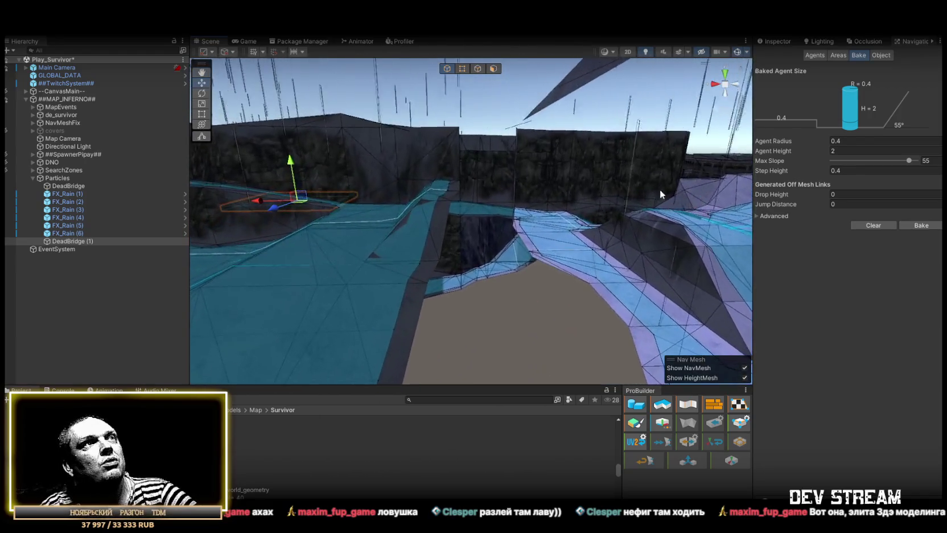
{"action": "left_click_drag", "start_coordinate": [504, 185], "coordinate": [362, 170]}
{"action": "mouse_move", "coordinate": [286, 168]}
{"action": "left_mouse_down"}
{"action": "mouse_move", "coordinate": [416, 253]}
{"action": "mouse_move", "coordinate": [631, 277]}
{"action": "mouse_move", "coordinate": [601, 205]}
{"action": "mouse_move", "coordinate": [546, 182]}
{"action": "mouse_move", "coordinate": [477, 213]}
{"action": "mouse_move", "coordinate": [472, 227]}
{"action": "mouse_move", "coordinate": [513, 205]}
{"action": "mouse_move", "coordinate": [549, 217]}
{"action": "mouse_move", "coordinate": [551, 169]}
{"action": "mouse_move", "coordinate": [571, 201]}
{"action": "mouse_move", "coordinate": [653, 185]}
{"action": "mouse_move", "coordinate": [580, 113]}
{"action": "left_mouse_up"}
{"action": "mouse_move", "coordinate": [477, 107]}
{"action": "left_mouse_down"}
{"action": "mouse_move", "coordinate": [399, 232]}
{"action": "mouse_move", "coordinate": [514, 219]}
{"action": "mouse_move", "coordinate": [522, 201]}
{"action": "mouse_move", "coordinate": [504, 179]}
{"action": "mouse_move", "coordinate": [462, 166]}
{"action": "mouse_move", "coordinate": [404, 176]}
{"action": "mouse_move", "coordinate": [328, 211]}
{"action": "mouse_move", "coordinate": [232, 185]}
{"action": "mouse_move", "coordinate": [179, 120]}
{"action": "left_mouse_up"}
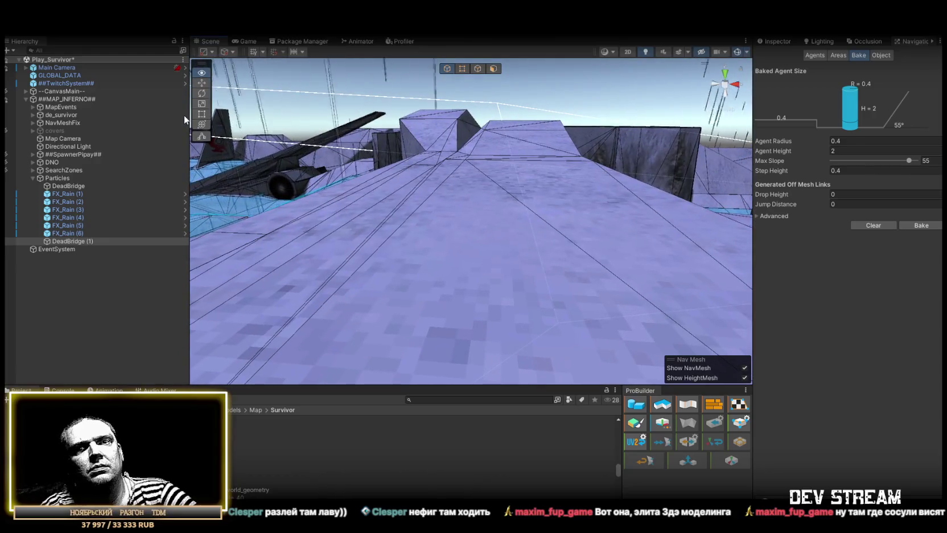
{"action": "mouse_move", "coordinate": [239, 131]}
{"action": "left_mouse_down"}
{"action": "mouse_move", "coordinate": [493, 177]}
{"action": "mouse_move", "coordinate": [492, 194]}
{"action": "left_mouse_up"}
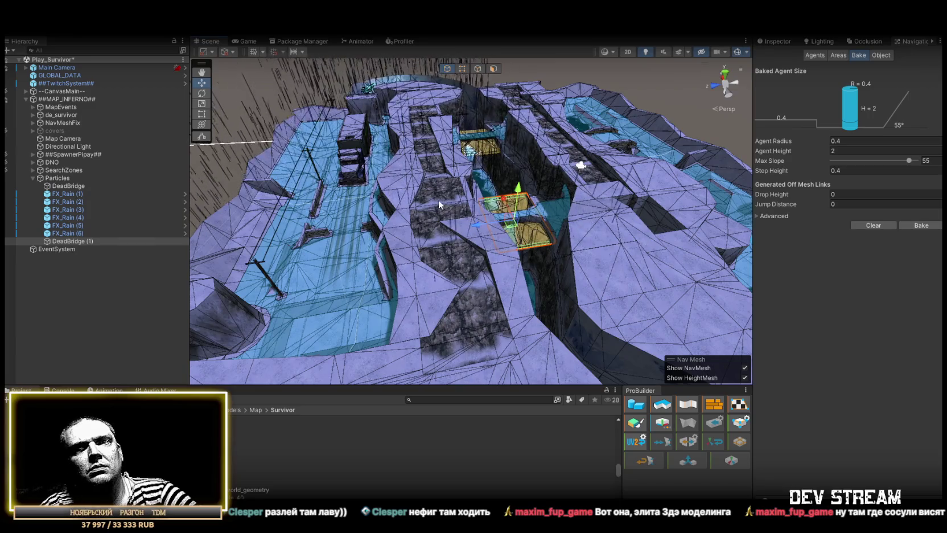
{"action": "left_click_drag", "start_coordinate": [400, 185], "coordinate": [593, 202]}
{"action": "scroll", "coordinate": [592, 201], "scroll_direction": "down", "scroll_amount": 10}
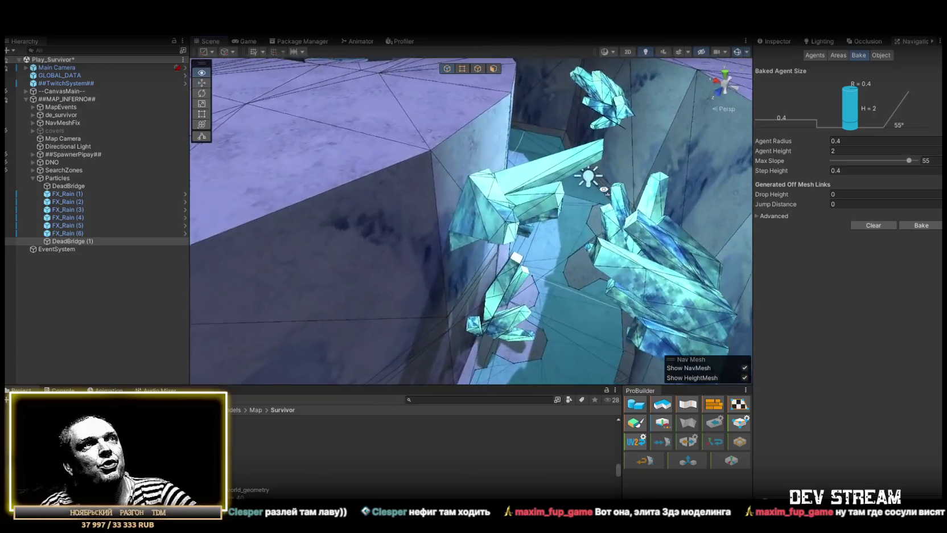
{"action": "scroll", "coordinate": [603, 188], "scroll_direction": "up", "scroll_amount": 10}
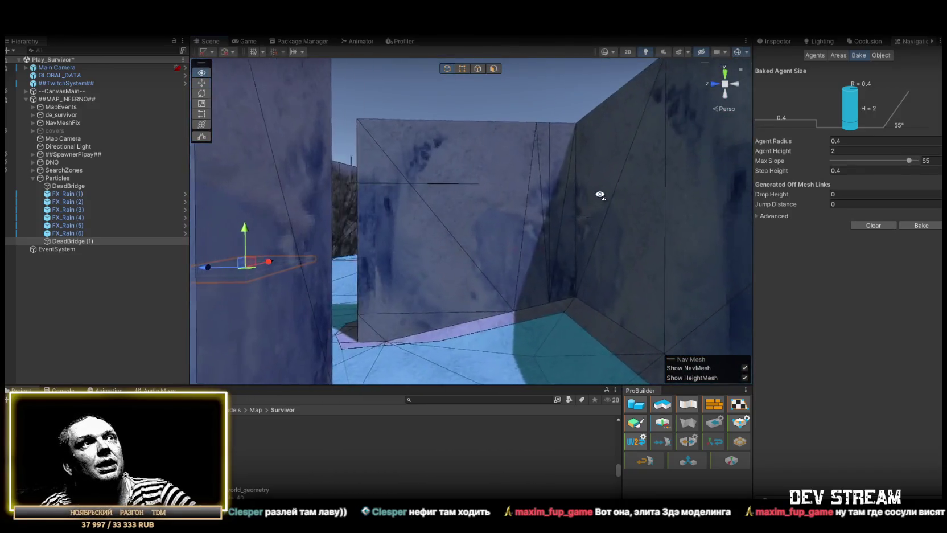
{"action": "mouse_move", "coordinate": [600, 195]}
{"action": "left_mouse_down"}
{"action": "mouse_move", "coordinate": [760, 201]}
{"action": "mouse_move", "coordinate": [356, 249]}
{"action": "left_mouse_up"}
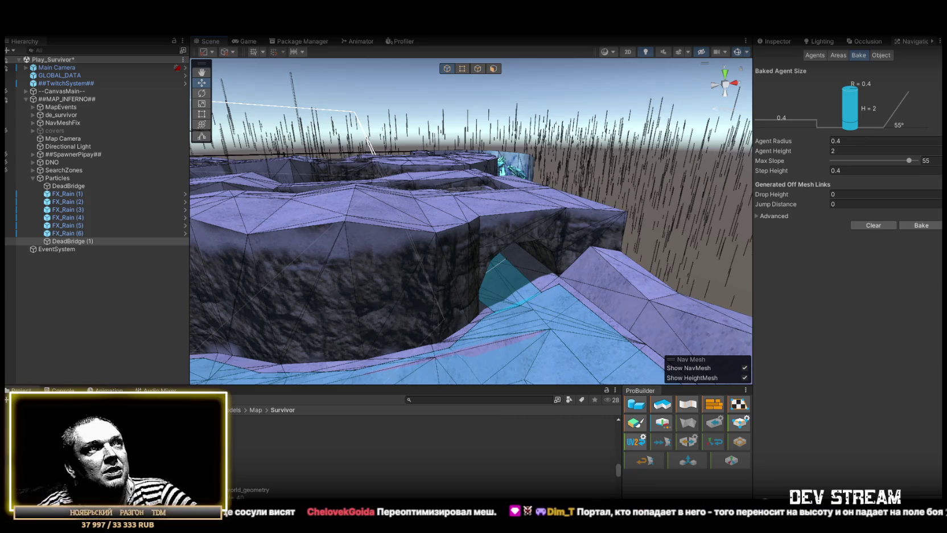
{"action": "left_click_drag", "start_coordinate": [493, 264], "coordinate": [329, 248]}
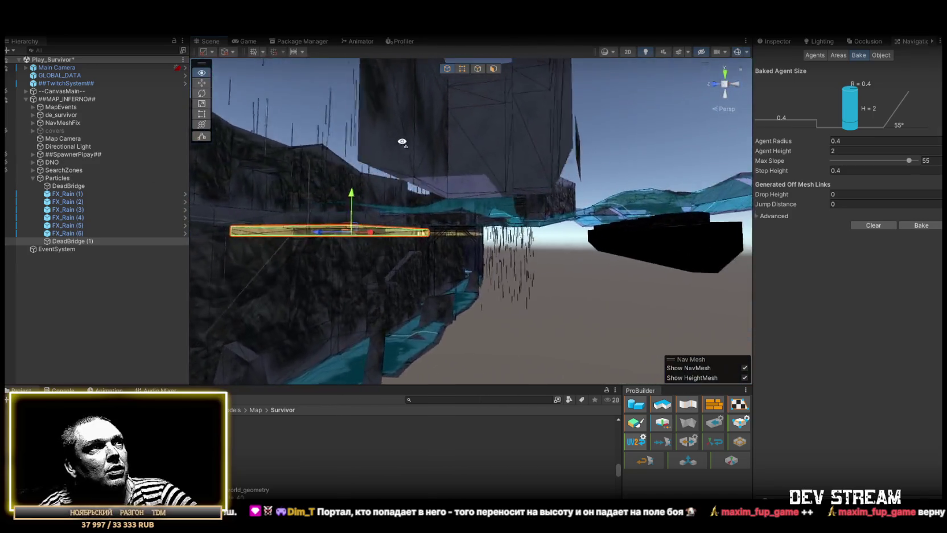
{"action": "left_click_drag", "start_coordinate": [402, 142], "coordinate": [442, 144]}
{"action": "mouse_move", "coordinate": [507, 214]}
{"action": "left_mouse_down"}
{"action": "mouse_move", "coordinate": [486, 247]}
{"action": "mouse_move", "coordinate": [512, 233]}
{"action": "left_mouse_up"}
{"action": "mouse_move", "coordinate": [512, 160]}
{"action": "left_mouse_down"}
{"action": "mouse_move", "coordinate": [372, 135]}
{"action": "mouse_move", "coordinate": [250, 156]}
{"action": "mouse_move", "coordinate": [504, 167]}
{"action": "mouse_move", "coordinate": [685, 188]}
{"action": "mouse_move", "coordinate": [387, 191]}
{"action": "mouse_move", "coordinate": [281, 342]}
{"action": "mouse_move", "coordinate": [277, 257]}
{"action": "mouse_move", "coordinate": [188, 278]}
{"action": "left_mouse_up"}
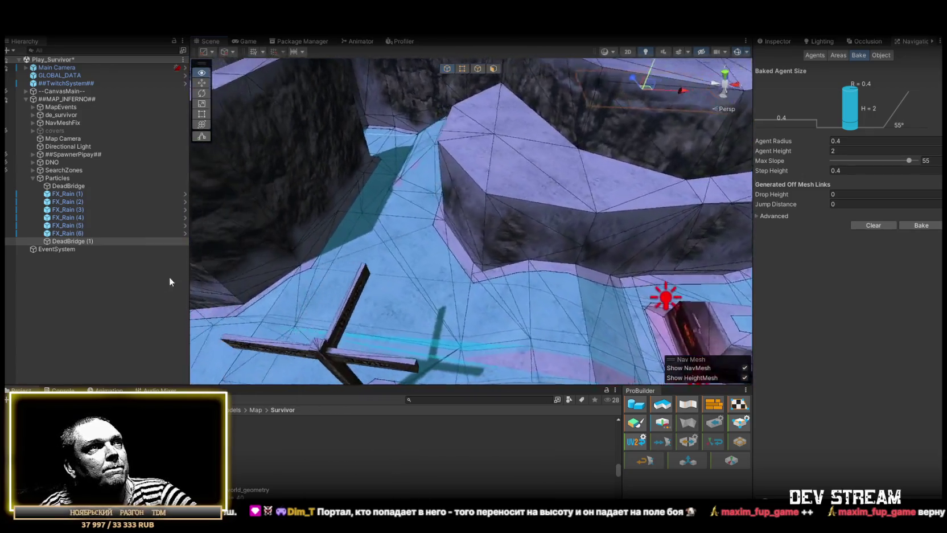
{"action": "key", "text": "f"}
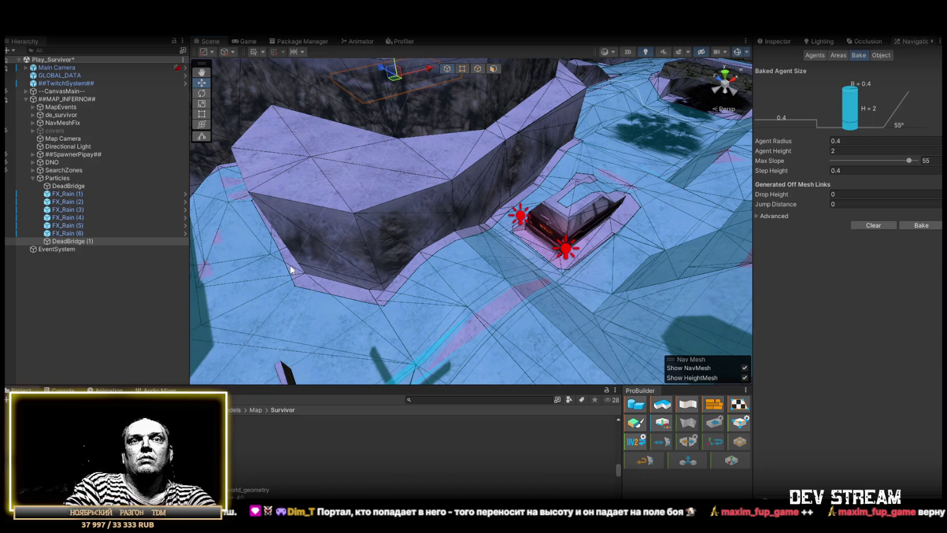
{"action": "mouse_move", "coordinate": [416, 276]}
{"action": "left_mouse_down"}
{"action": "mouse_move", "coordinate": [672, 222]}
{"action": "mouse_move", "coordinate": [651, 235]}
{"action": "mouse_move", "coordinate": [748, 265]}
{"action": "mouse_move", "coordinate": [459, 270]}
{"action": "mouse_move", "coordinate": [625, 269]}
{"action": "left_mouse_up"}
{"action": "mouse_move", "coordinate": [585, 220]}
{"action": "left_mouse_down"}
{"action": "mouse_move", "coordinate": [417, 237]}
{"action": "mouse_move", "coordinate": [415, 249]}
{"action": "mouse_move", "coordinate": [450, 281]}
{"action": "mouse_move", "coordinate": [412, 260]}
{"action": "mouse_move", "coordinate": [594, 298]}
{"action": "left_mouse_up"}
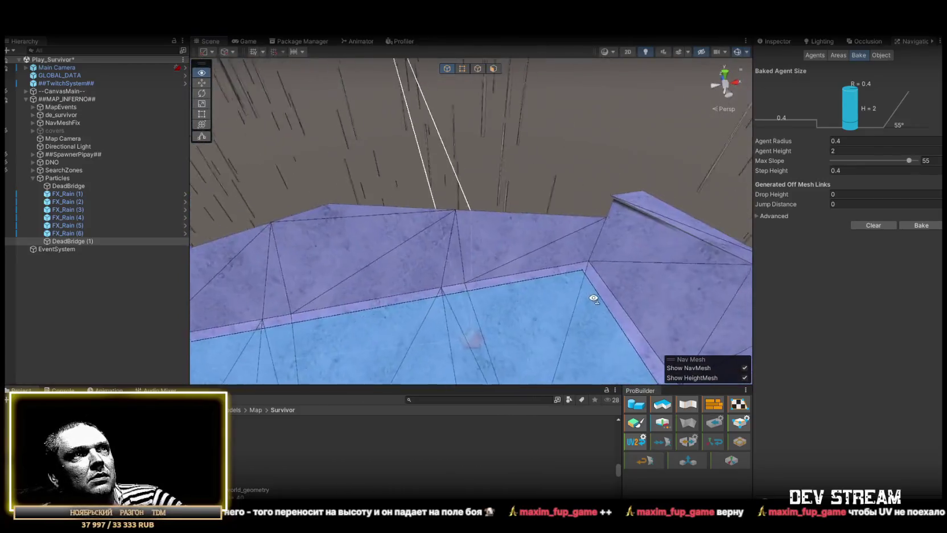
{"action": "left_click_drag", "start_coordinate": [662, 293], "coordinate": [524, 269]}
{"action": "mouse_move", "coordinate": [487, 234]}
{"action": "left_mouse_down"}
{"action": "mouse_move", "coordinate": [317, 275]}
{"action": "mouse_move", "coordinate": [546, 256]}
{"action": "mouse_move", "coordinate": [535, 224]}
{"action": "mouse_move", "coordinate": [544, 226]}
{"action": "mouse_move", "coordinate": [539, 243]}
{"action": "mouse_move", "coordinate": [383, 211]}
{"action": "mouse_move", "coordinate": [771, 307]}
{"action": "left_mouse_up"}
{"action": "mouse_move", "coordinate": [548, 225]}
{"action": "left_mouse_down"}
{"action": "mouse_move", "coordinate": [562, 207]}
{"action": "mouse_move", "coordinate": [678, 242]}
{"action": "mouse_move", "coordinate": [666, 245]}
{"action": "mouse_move", "coordinate": [670, 222]}
{"action": "mouse_move", "coordinate": [370, 182]}
{"action": "mouse_move", "coordinate": [446, 178]}
{"action": "mouse_move", "coordinate": [474, 159]}
{"action": "mouse_move", "coordinate": [453, 141]}
{"action": "left_mouse_up"}
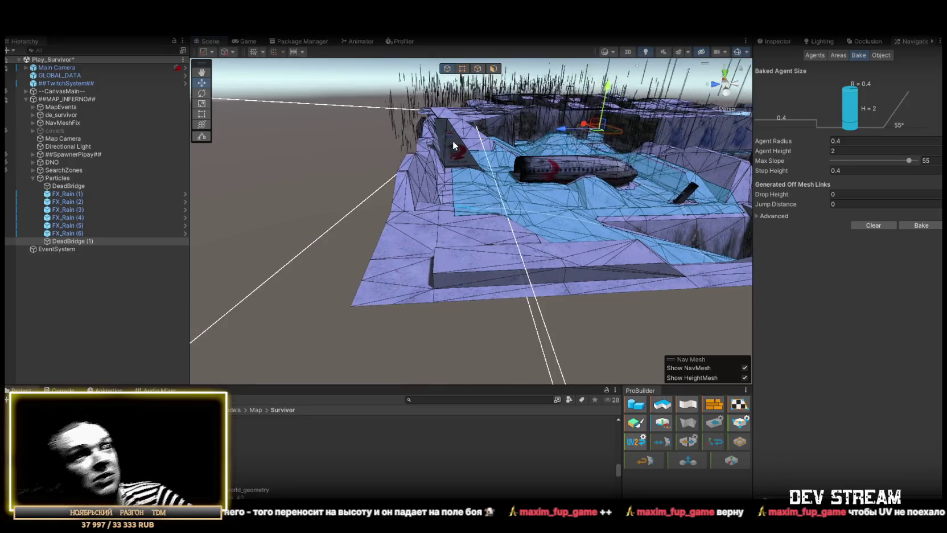
{"action": "mouse_move", "coordinate": [454, 141]}
{"action": "left_mouse_down"}
{"action": "mouse_move", "coordinate": [624, 201]}
{"action": "mouse_move", "coordinate": [627, 213]}
{"action": "mouse_move", "coordinate": [557, 267]}
{"action": "mouse_move", "coordinate": [423, 317]}
{"action": "mouse_move", "coordinate": [374, 324]}
{"action": "mouse_move", "coordinate": [552, 246]}
{"action": "left_mouse_up"}
{"action": "key", "text": "f"}
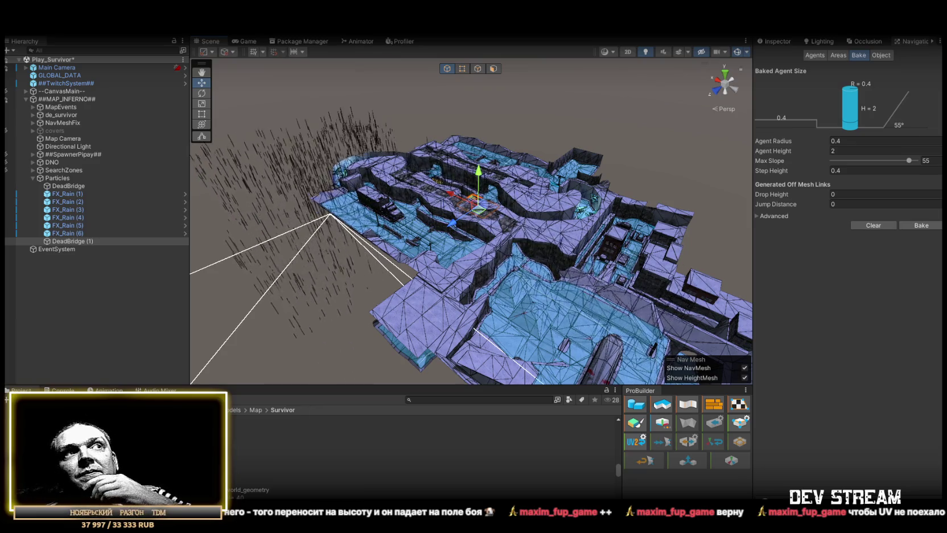
{"action": "mouse_move", "coordinate": [493, 291]}
{"action": "left_mouse_down"}
{"action": "mouse_move", "coordinate": [624, 295]}
{"action": "mouse_move", "coordinate": [566, 305]}
{"action": "mouse_move", "coordinate": [565, 268]}
{"action": "mouse_move", "coordinate": [546, 285]}
{"action": "mouse_move", "coordinate": [414, 306]}
{"action": "mouse_move", "coordinate": [512, 283]}
{"action": "mouse_move", "coordinate": [338, 247]}
{"action": "mouse_move", "coordinate": [384, 244]}
{"action": "mouse_move", "coordinate": [308, 244]}
{"action": "mouse_move", "coordinate": [548, 247]}
{"action": "mouse_move", "coordinate": [591, 266]}
{"action": "mouse_move", "coordinate": [583, 322]}
{"action": "left_mouse_up"}
{"action": "mouse_move", "coordinate": [594, 343]}
{"action": "left_mouse_down"}
{"action": "mouse_move", "coordinate": [581, 355]}
{"action": "mouse_move", "coordinate": [655, 284]}
{"action": "mouse_move", "coordinate": [538, 406]}
{"action": "mouse_move", "coordinate": [517, 396]}
{"action": "mouse_move", "coordinate": [485, 409]}
{"action": "mouse_move", "coordinate": [512, 317]}
{"action": "mouse_move", "coordinate": [609, 356]}
{"action": "mouse_move", "coordinate": [393, 328]}
{"action": "mouse_move", "coordinate": [662, 285]}
{"action": "mouse_move", "coordinate": [710, 331]}
{"action": "mouse_move", "coordinate": [719, 285]}
{"action": "mouse_move", "coordinate": [306, 320]}
{"action": "mouse_move", "coordinate": [450, 327]}
{"action": "mouse_move", "coordinate": [416, 207]}
{"action": "mouse_move", "coordinate": [414, 254]}
{"action": "left_mouse_up"}
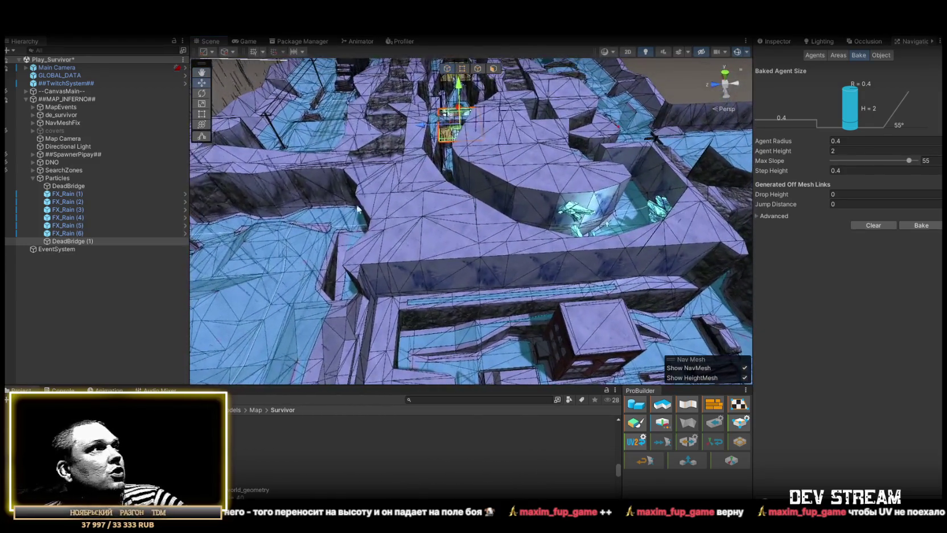
- Collapse Particles and select ##SpawnerPipay## down to Particles in the Hierarchy
{"action": "left_click", "coordinate": [33, 177]}
{"action": "left_click", "coordinate": [57, 155]}
{"action": "left_click", "coordinate": [56, 177], "text": "shift"}
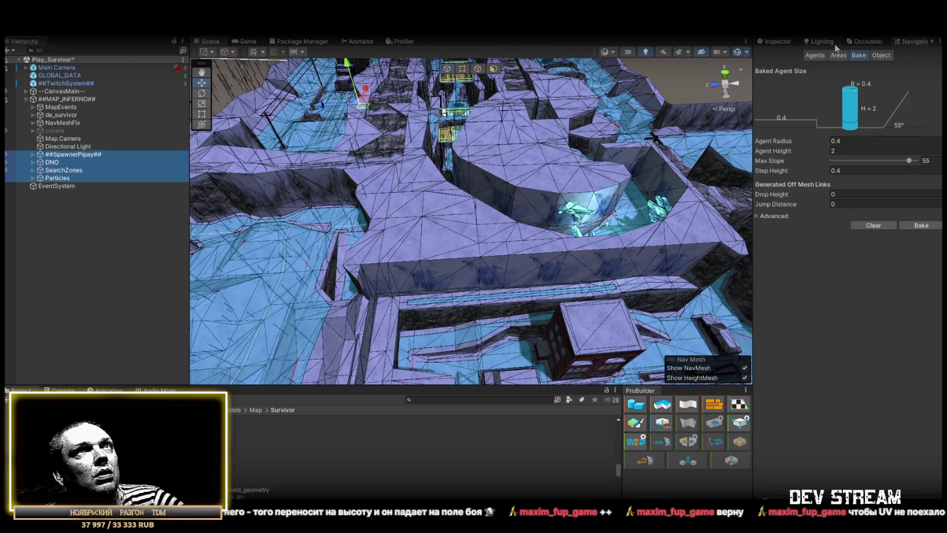
{"action": "left_click", "coordinate": [778, 42]}
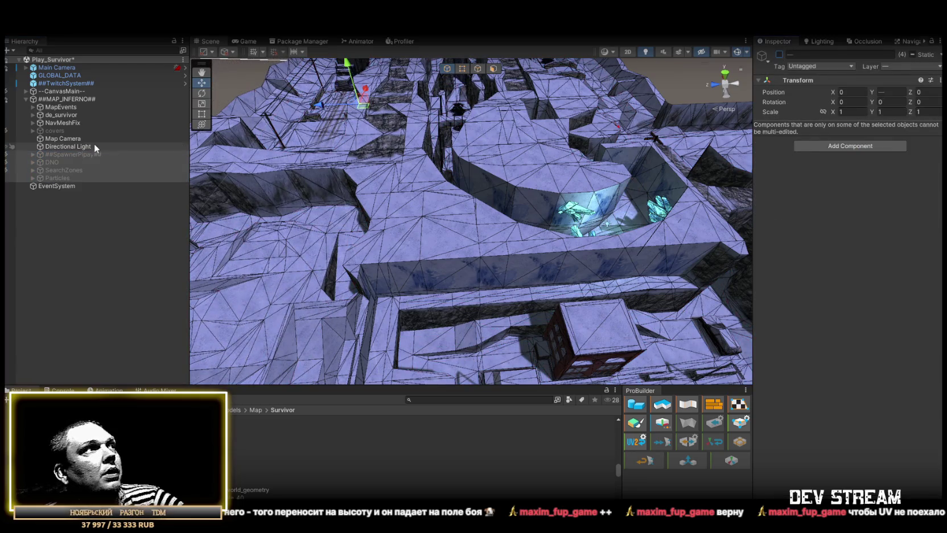
- Expand NavMeshFix, select its Bridge and Quad pieces, then pick Quad (57)
{"action": "left_click", "coordinate": [32, 123]}
{"action": "left_click", "coordinate": [61, 130]}
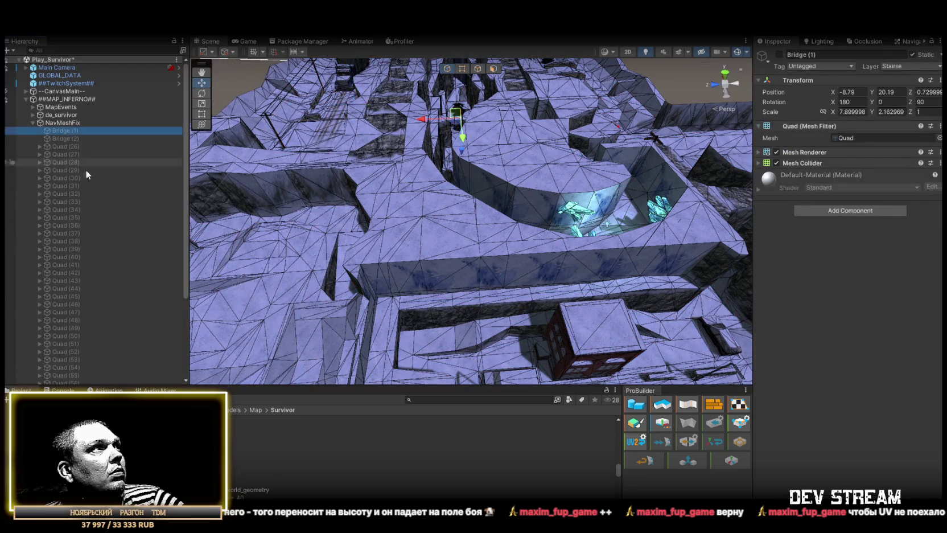
{"action": "scroll", "coordinate": [85, 169], "scroll_direction": "down", "scroll_amount": 5}
{"action": "left_click", "coordinate": [78, 318], "text": "shift"}
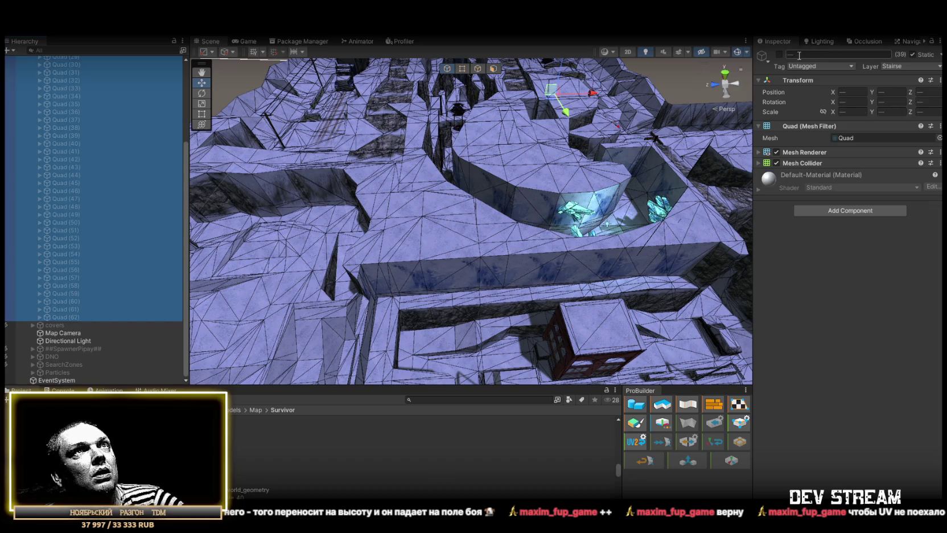
{"action": "mouse_move", "coordinate": [516, 193]}
{"action": "left_mouse_down"}
{"action": "mouse_move", "coordinate": [568, 224]}
{"action": "mouse_move", "coordinate": [649, 102]}
{"action": "mouse_move", "coordinate": [603, 174]}
{"action": "mouse_move", "coordinate": [577, 270]}
{"action": "mouse_move", "coordinate": [545, 250]}
{"action": "mouse_move", "coordinate": [515, 253]}
{"action": "mouse_move", "coordinate": [509, 344]}
{"action": "mouse_move", "coordinate": [376, 373]}
{"action": "left_mouse_up"}
{"action": "left_click", "coordinate": [516, 253]}
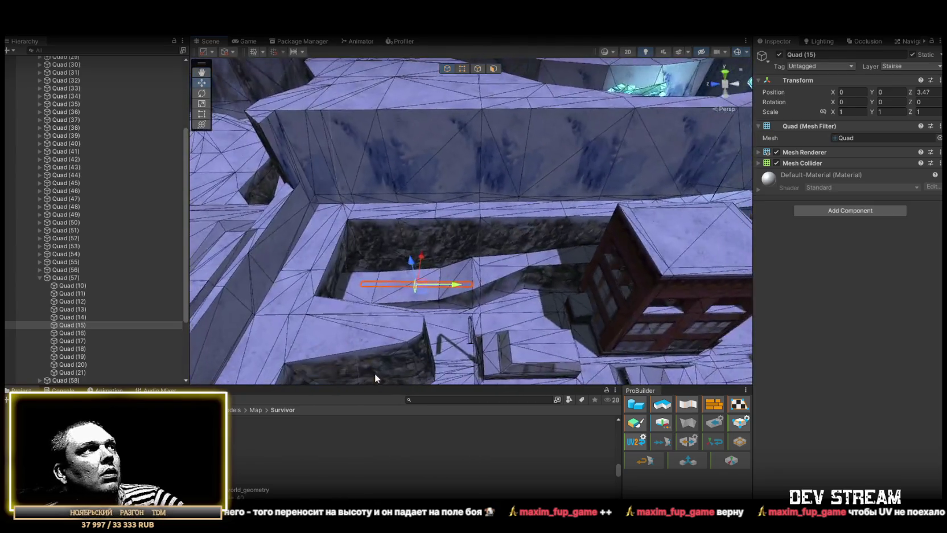
{"action": "left_click", "coordinate": [83, 277]}
- Duplicate Quad (57) as Quad (63) and move and scale it along the trench wall top
{"action": "key", "text": "ctrl+d"}
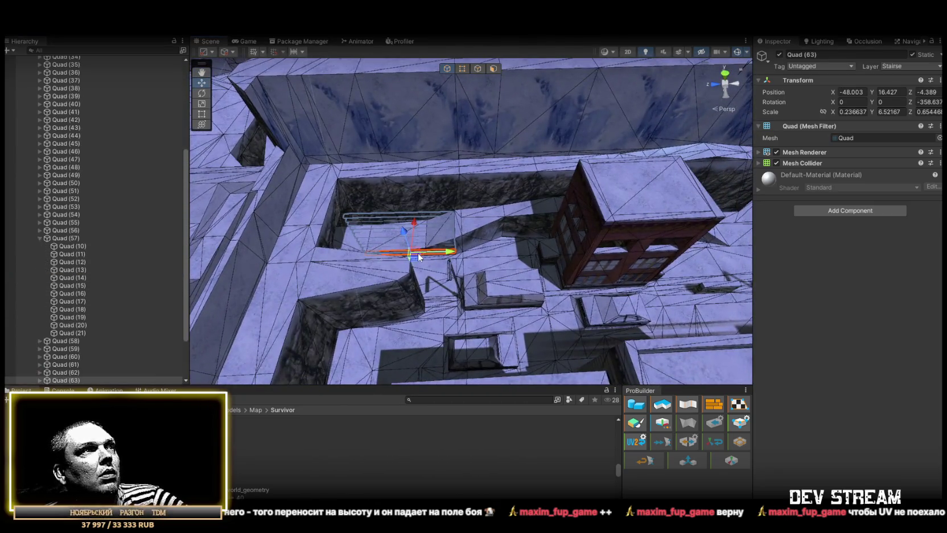
{"action": "mouse_move", "coordinate": [475, 244]}
{"action": "left_mouse_down"}
{"action": "mouse_move", "coordinate": [626, 148]}
{"action": "mouse_move", "coordinate": [921, 42]}
{"action": "left_mouse_up"}
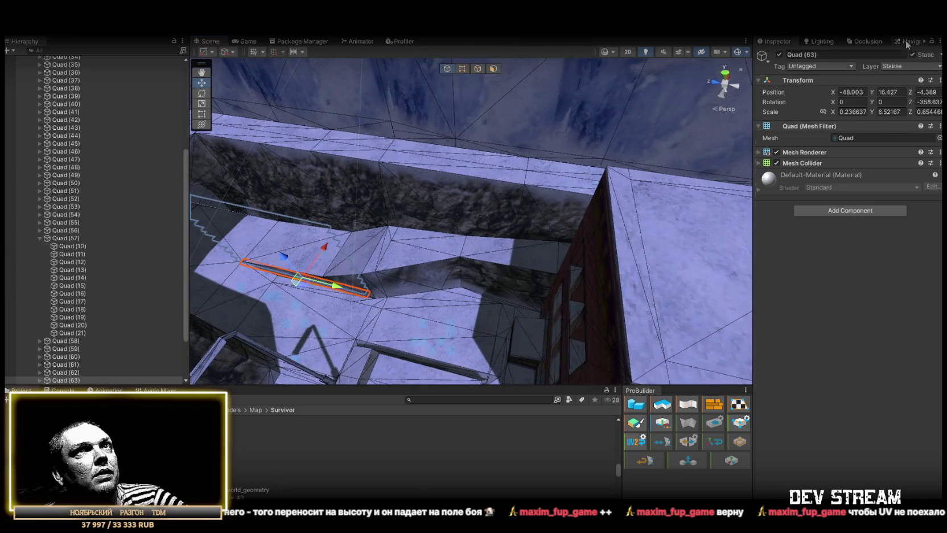
{"action": "left_click", "coordinate": [906, 41]}
{"action": "mouse_move", "coordinate": [467, 171]}
{"action": "left_mouse_down"}
{"action": "mouse_move", "coordinate": [365, 184]}
{"action": "mouse_move", "coordinate": [415, 118]}
{"action": "left_mouse_up"}
{"action": "key", "text": "f"}
{"action": "key", "text": "r"}
{"action": "key", "text": "w"}
{"action": "mouse_move", "coordinate": [522, 139]}
{"action": "left_mouse_down"}
{"action": "mouse_move", "coordinate": [411, 229]}
{"action": "mouse_move", "coordinate": [390, 211]}
{"action": "mouse_move", "coordinate": [632, 201]}
{"action": "mouse_move", "coordinate": [537, 171]}
{"action": "mouse_move", "coordinate": [540, 116]}
{"action": "mouse_move", "coordinate": [544, 145]}
{"action": "mouse_move", "coordinate": [507, 152]}
{"action": "mouse_move", "coordinate": [521, 153]}
{"action": "mouse_move", "coordinate": [453, 194]}
{"action": "mouse_move", "coordinate": [449, 210]}
{"action": "left_mouse_up"}
{"action": "scroll", "coordinate": [391, 212], "scroll_direction": "down", "scroll_amount": 5}
{"action": "key", "text": "r"}
{"action": "left_click", "coordinate": [424, 151]}
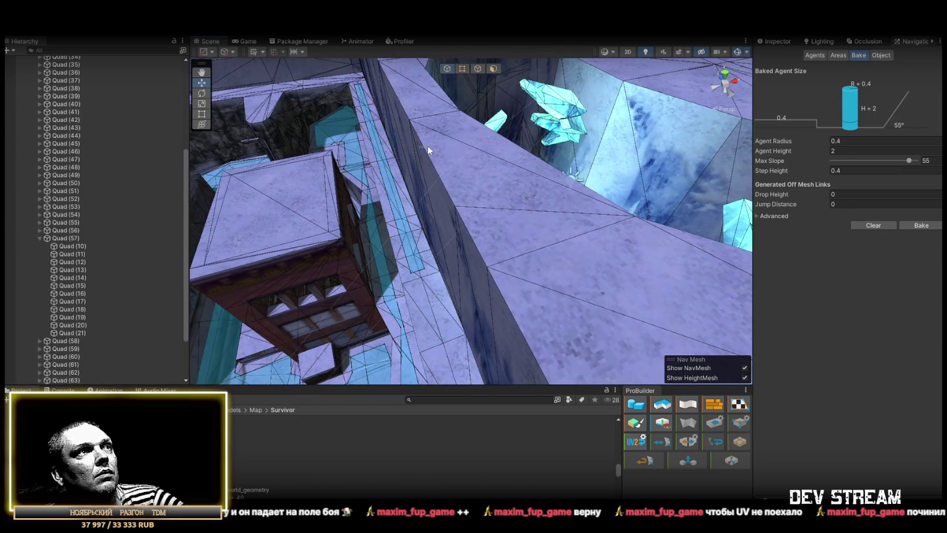
- Reselect Quad (63), bake the navmesh, and reveal de_survivor.fbx in File Explorer
{"action": "key", "text": "ctrl+z"}
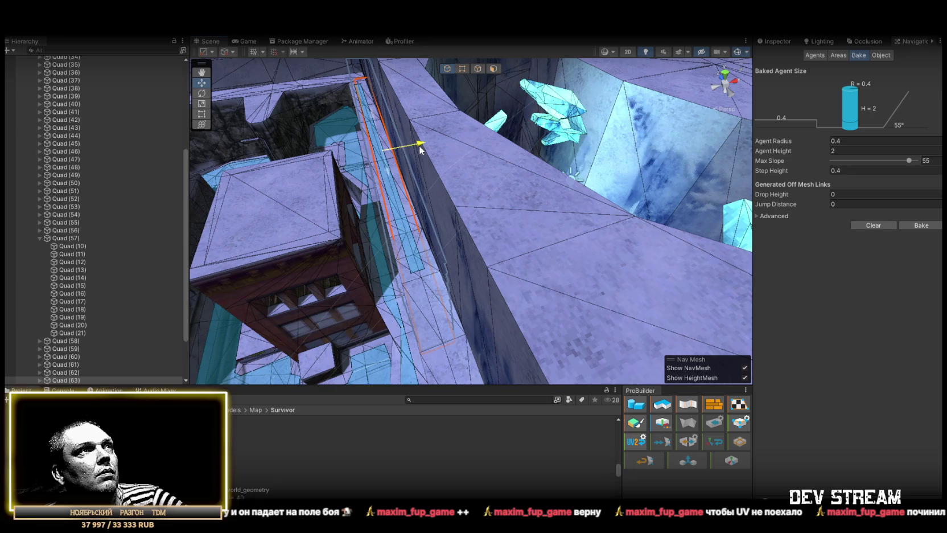
{"action": "left_click_drag", "start_coordinate": [417, 150], "coordinate": [772, 251]}
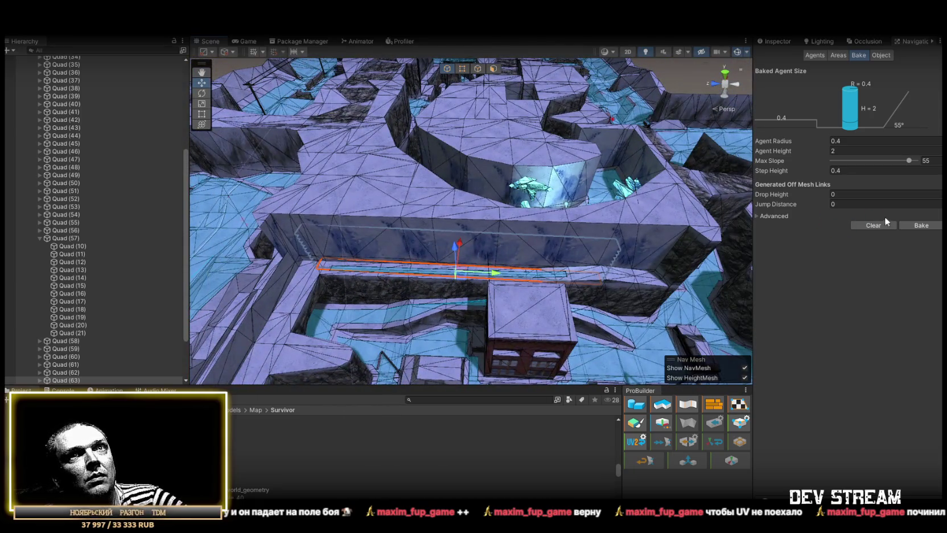
{"action": "left_click", "coordinate": [917, 226]}
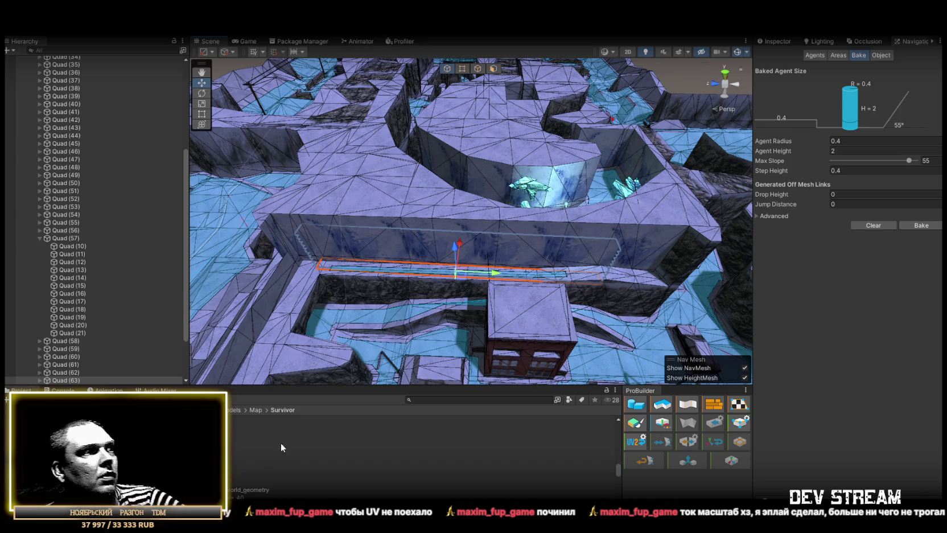
{"action": "right_click", "coordinate": [206, 475]}
{"action": "left_click", "coordinate": [239, 231]}
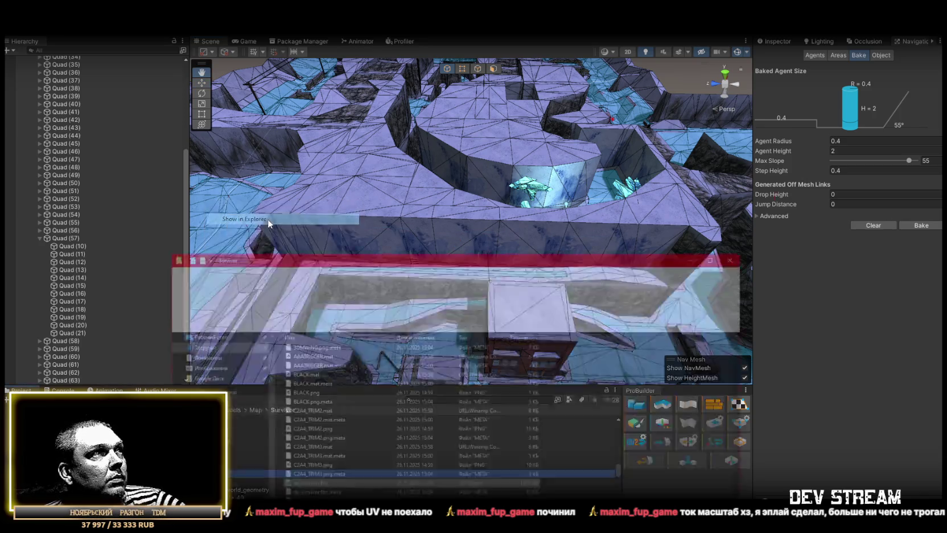
- Close File Explorer, orbit to inspect the baked navmesh, and select the map model asset
{"action": "left_click", "coordinate": [449, 91]}
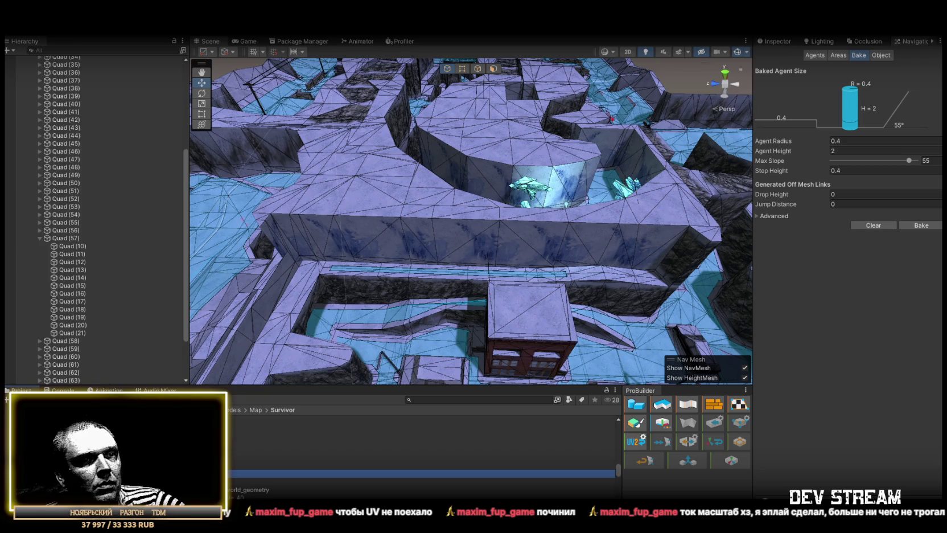
{"action": "scroll", "coordinate": [471, 221], "scroll_direction": "up", "scroll_amount": 2}
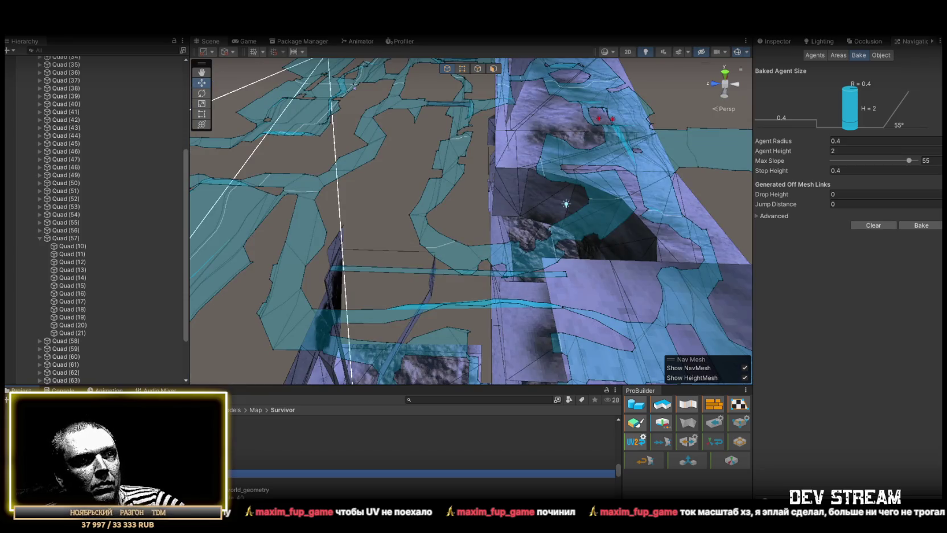
{"action": "mouse_move", "coordinate": [492, 215]}
{"action": "left_mouse_down"}
{"action": "mouse_move", "coordinate": [534, 244]}
{"action": "mouse_move", "coordinate": [623, 210]}
{"action": "left_mouse_up"}
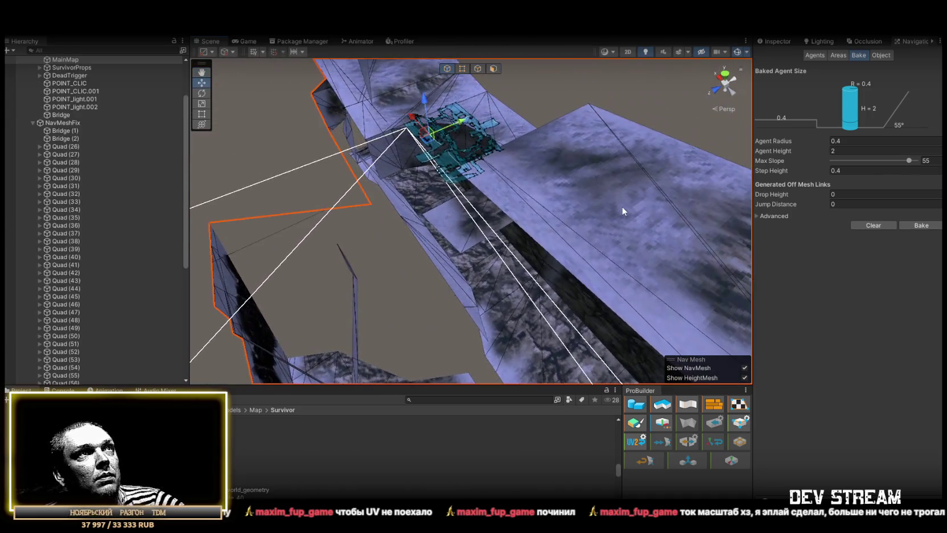
{"action": "scroll", "coordinate": [85, 182], "scroll_direction": "up", "scroll_amount": 3}
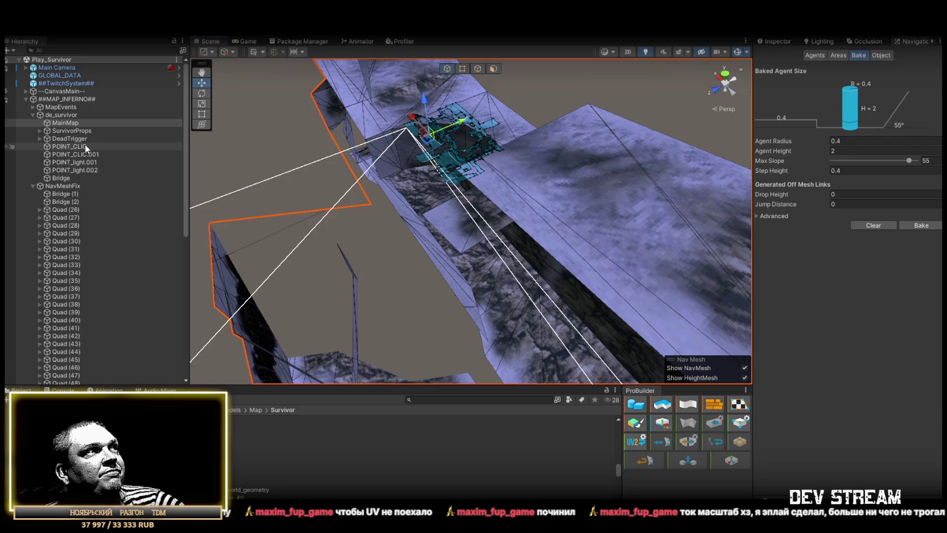
{"action": "mouse_move", "coordinate": [272, 188]}
{"action": "left_mouse_down"}
{"action": "mouse_move", "coordinate": [438, 281]}
{"action": "mouse_move", "coordinate": [438, 306]}
{"action": "mouse_move", "coordinate": [507, 226]}
{"action": "mouse_move", "coordinate": [248, 444]}
{"action": "left_mouse_up"}
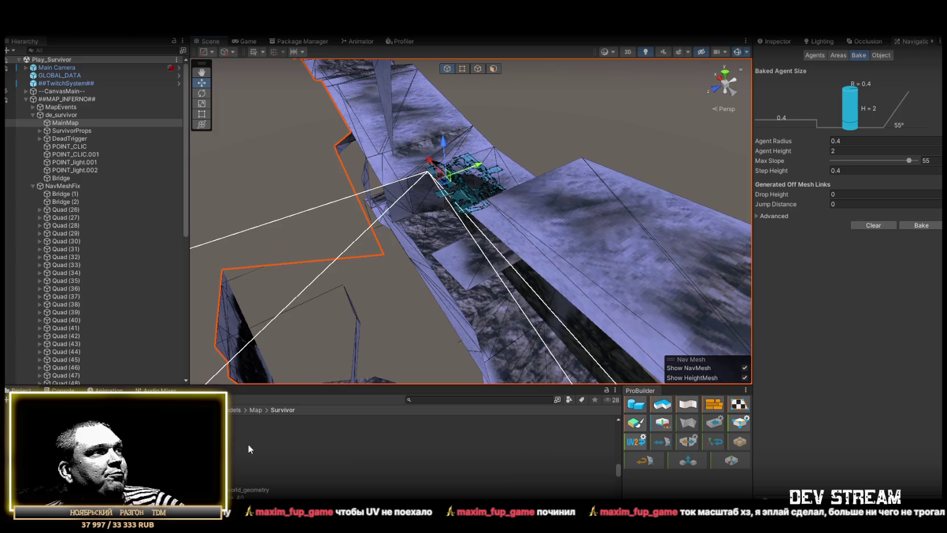
{"action": "left_click", "coordinate": [308, 473]}
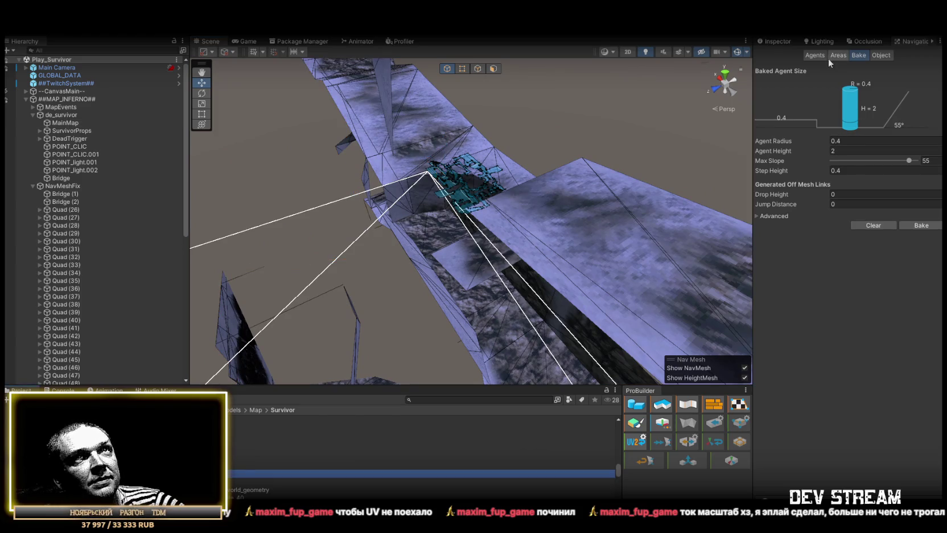
- Change the de_survivor model's import Scale Factor from 120 to 1.2 and apply it
{"action": "left_click", "coordinate": [815, 55]}
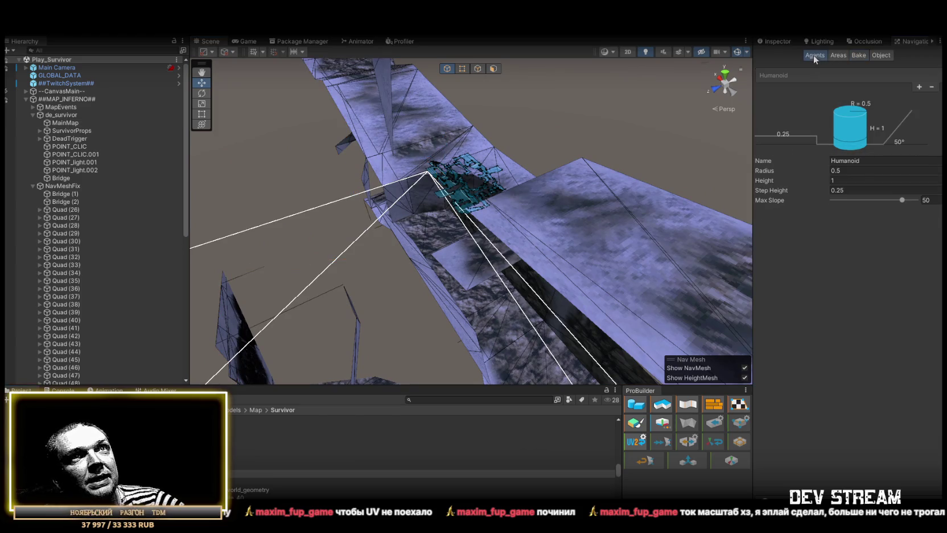
{"action": "left_click", "coordinate": [230, 473]}
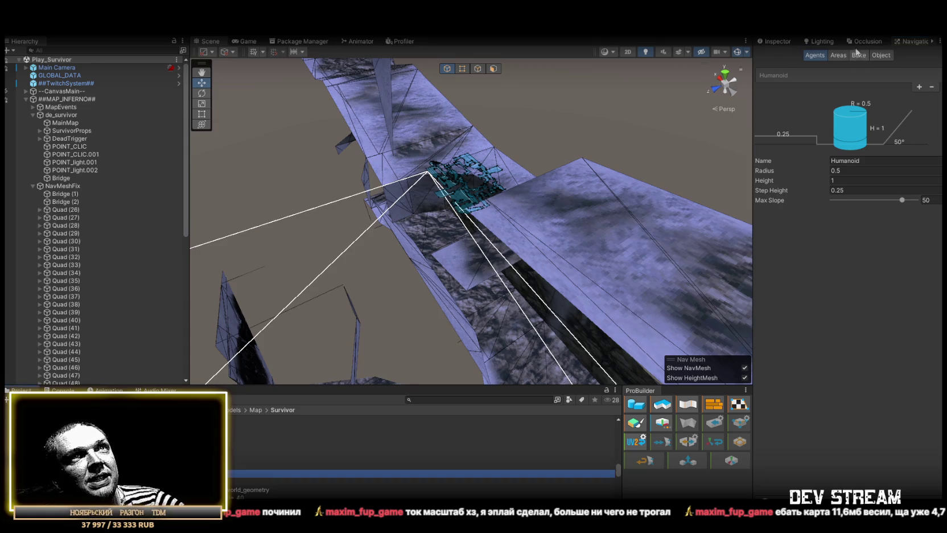
{"action": "left_click", "coordinate": [777, 44]}
{"action": "left_click", "coordinate": [798, 101]}
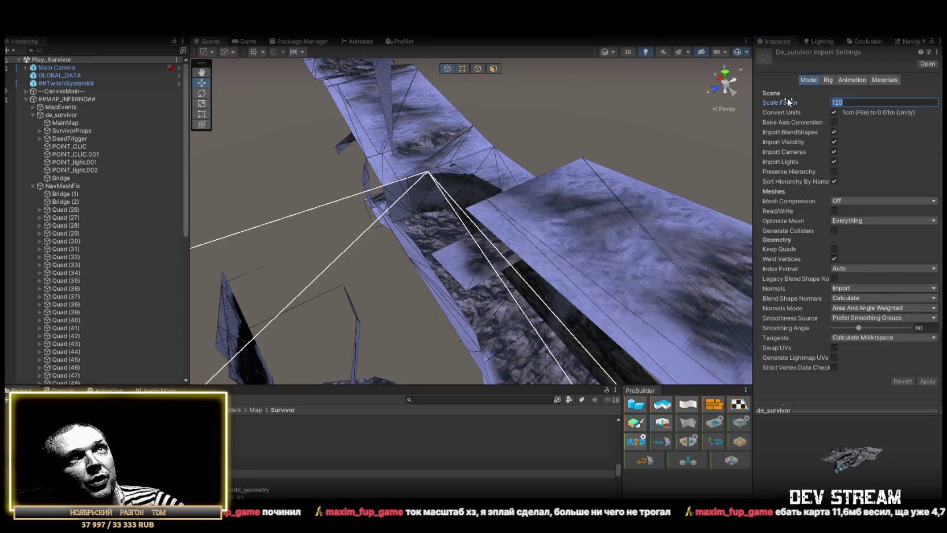
{"action": "type", "text": "1,2"}
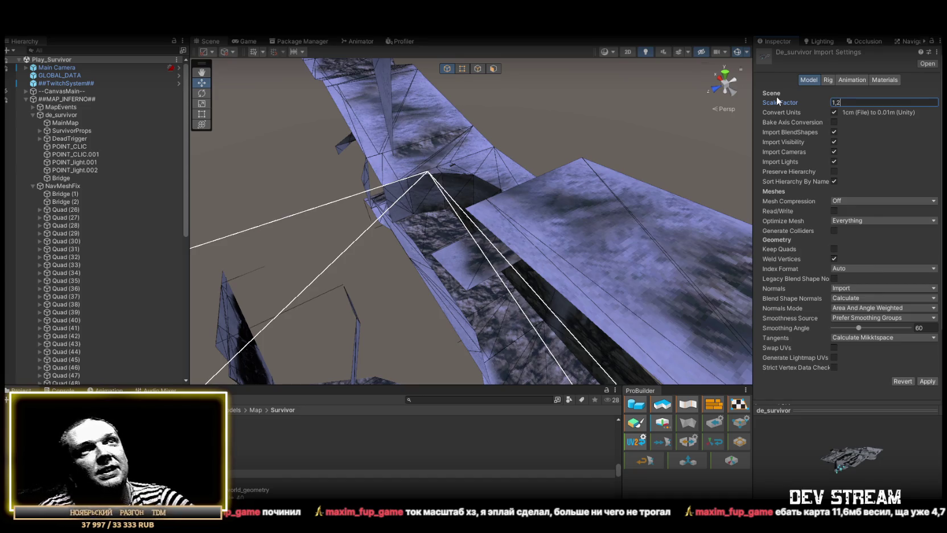
{"action": "left_click", "coordinate": [928, 381]}
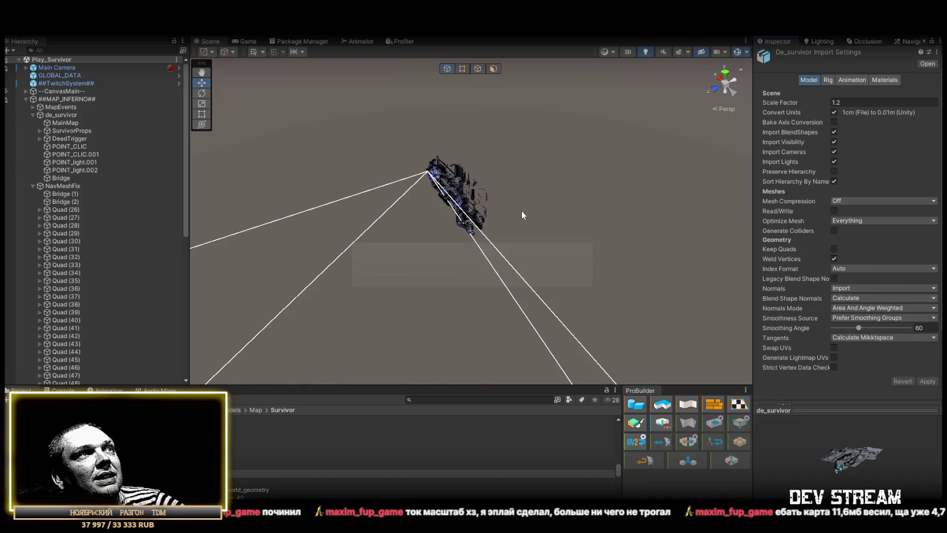
- Frame POINT_light.002 to view the rescaled level, then select MainMap
{"action": "double_click", "coordinate": [79, 169]}
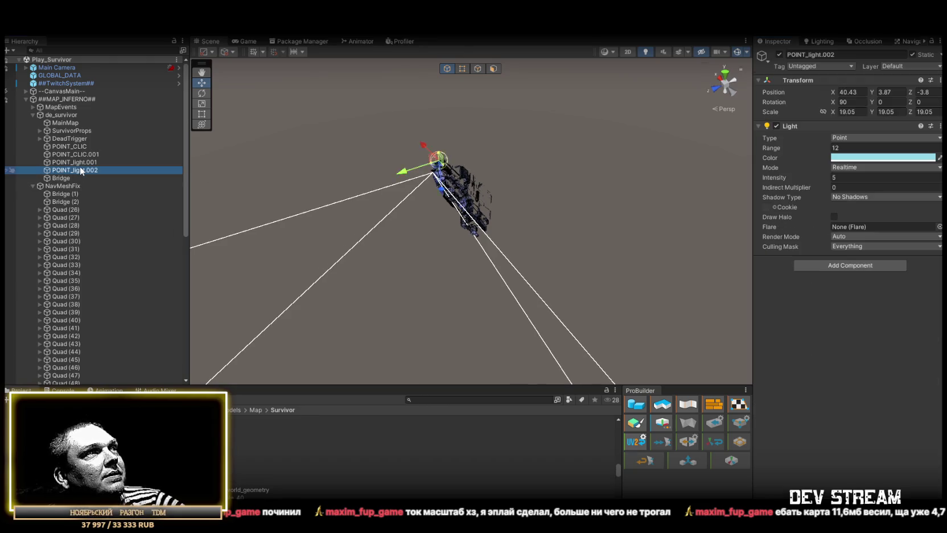
{"action": "mouse_move", "coordinate": [290, 200]}
{"action": "left_mouse_down"}
{"action": "mouse_move", "coordinate": [416, 196]}
{"action": "mouse_move", "coordinate": [222, 184]}
{"action": "left_mouse_up"}
{"action": "double_click", "coordinate": [76, 170]}
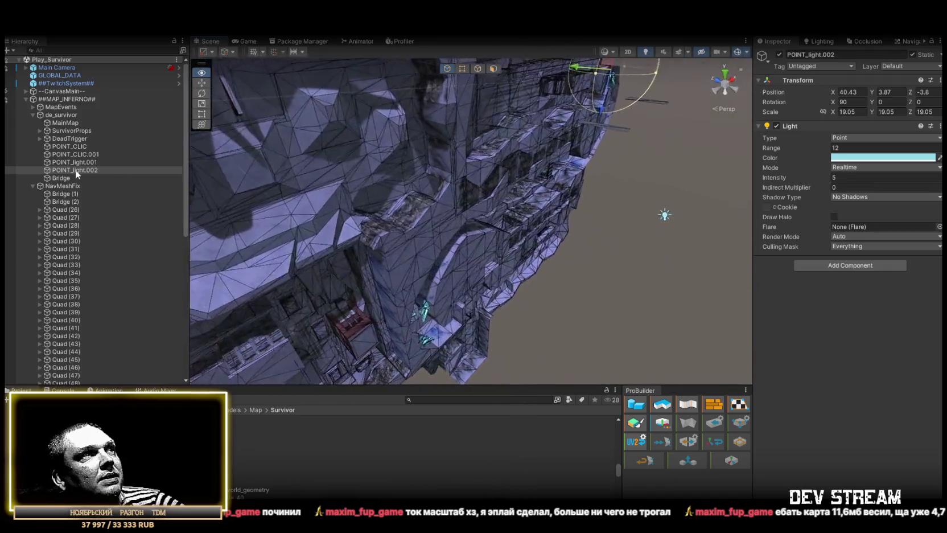
{"action": "left_click", "coordinate": [72, 123]}
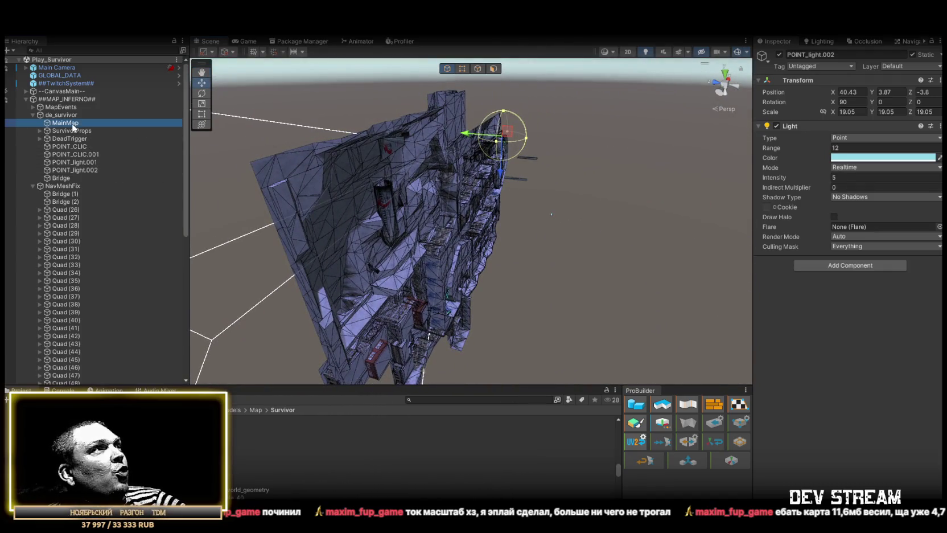
- Inspect the shrunken map's import settings and navmesh from several angles, then select MainMap
{"action": "mouse_move", "coordinate": [504, 163]}
{"action": "left_mouse_down"}
{"action": "mouse_move", "coordinate": [397, 217]}
{"action": "mouse_move", "coordinate": [514, 211]}
{"action": "left_mouse_up"}
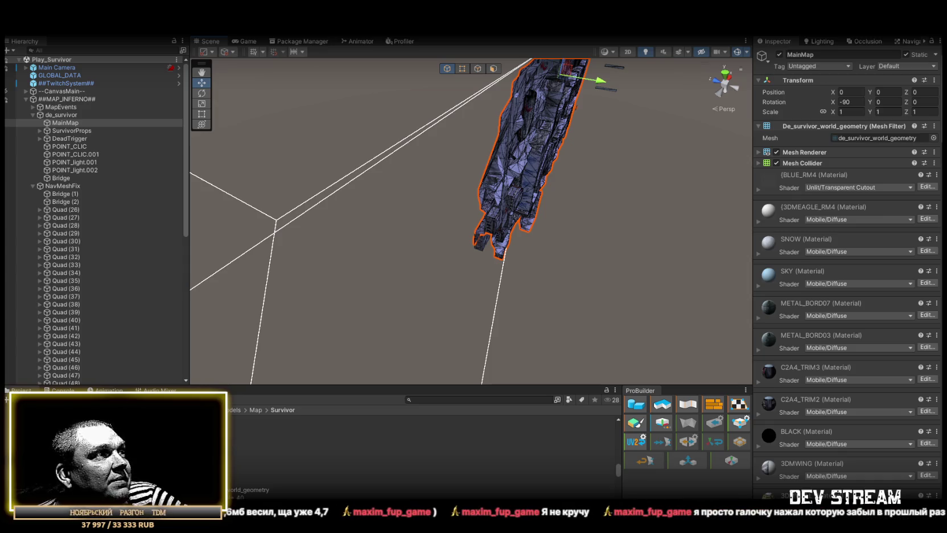
{"action": "left_click", "coordinate": [229, 434]}
{"action": "left_click_drag", "start_coordinate": [432, 171], "coordinate": [491, 108]}
{"action": "scroll", "coordinate": [491, 108], "scroll_direction": "up", "scroll_amount": 5}
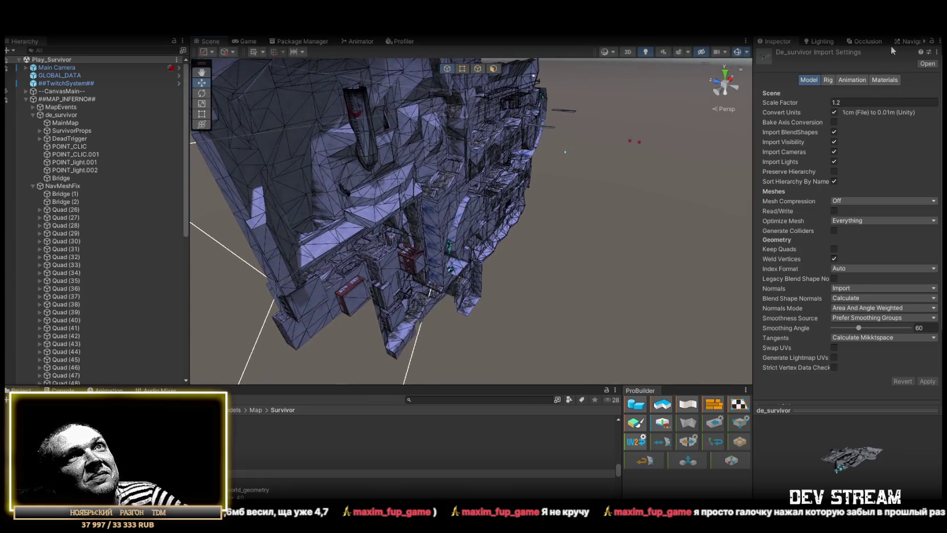
{"action": "left_click", "coordinate": [910, 41]}
{"action": "left_click_drag", "start_coordinate": [546, 154], "coordinate": [619, 175]}
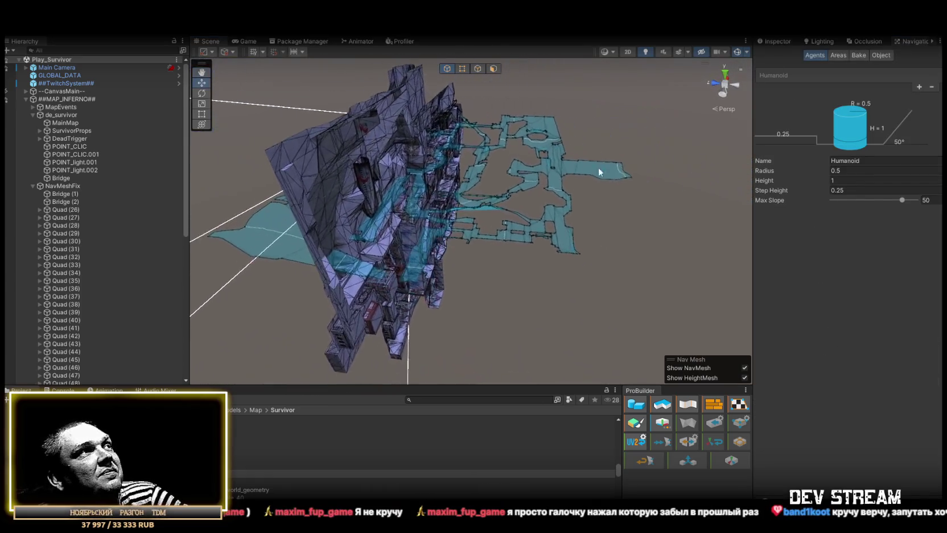
{"action": "left_click", "coordinate": [66, 123]}
{"action": "left_click_drag", "start_coordinate": [441, 177], "coordinate": [461, 164]}
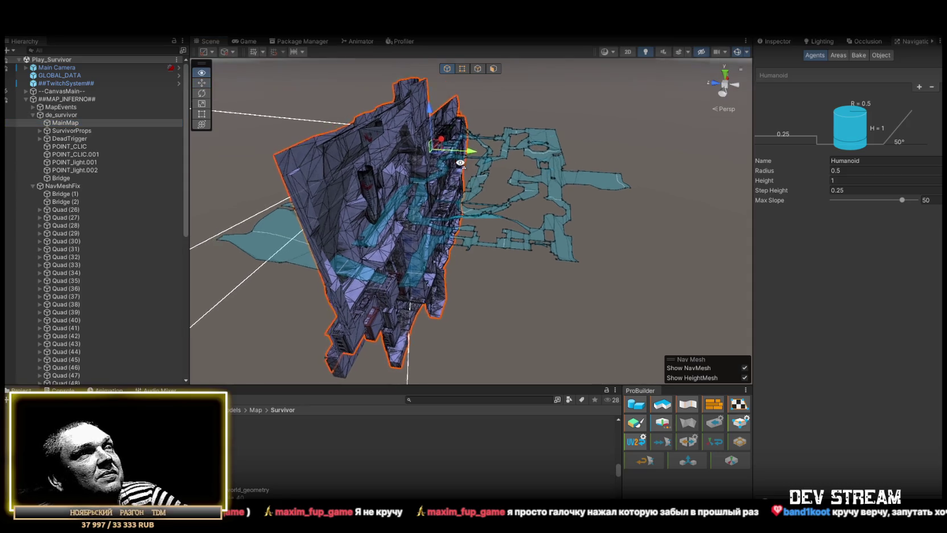
- Set DeadTrigger's X rotation to 90 degrees with the Rotate tool
{"action": "left_click", "coordinate": [774, 41]}
{"action": "left_click", "coordinate": [68, 138]}
{"action": "left_click", "coordinate": [852, 102]}
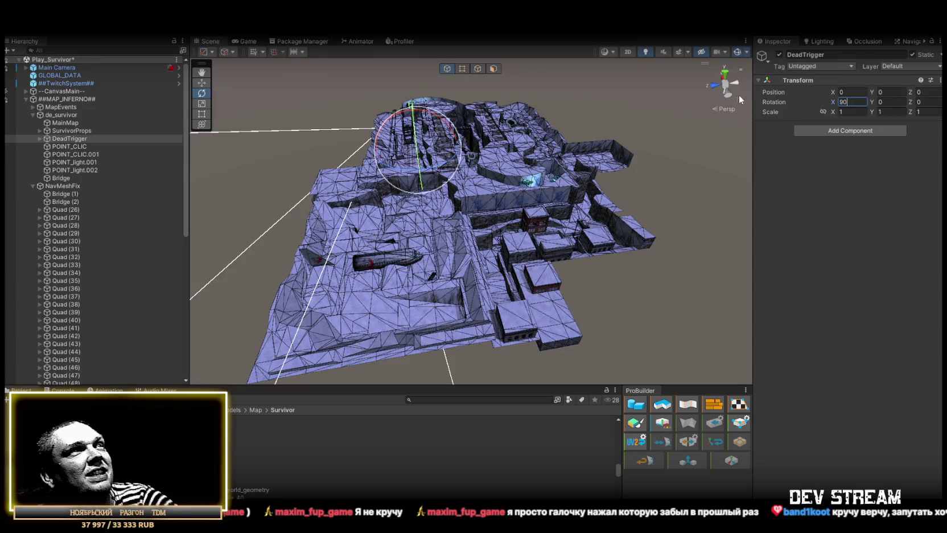
- Expand DeadTrigger, select IJS1 through KRAK, and move them out of the group
{"action": "mouse_move", "coordinate": [570, 182]}
{"action": "left_mouse_down"}
{"action": "mouse_move", "coordinate": [601, 104]}
{"action": "mouse_move", "coordinate": [536, 140]}
{"action": "mouse_move", "coordinate": [486, 193]}
{"action": "mouse_move", "coordinate": [440, 95]}
{"action": "mouse_move", "coordinate": [486, 156]}
{"action": "mouse_move", "coordinate": [399, 182]}
{"action": "left_mouse_up"}
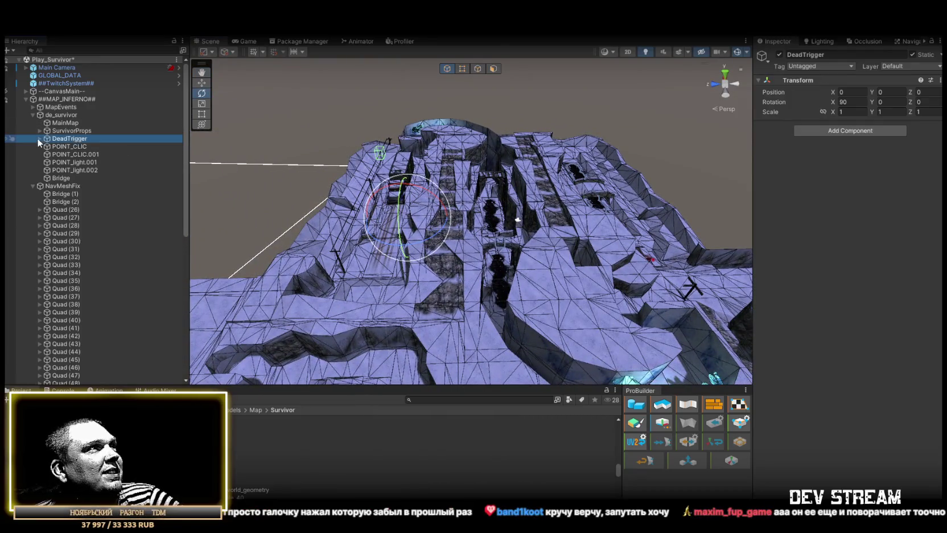
{"action": "left_click", "coordinate": [38, 139]}
{"action": "left_click", "coordinate": [82, 147]}
{"action": "left_click", "coordinate": [69, 195], "text": "shift"}
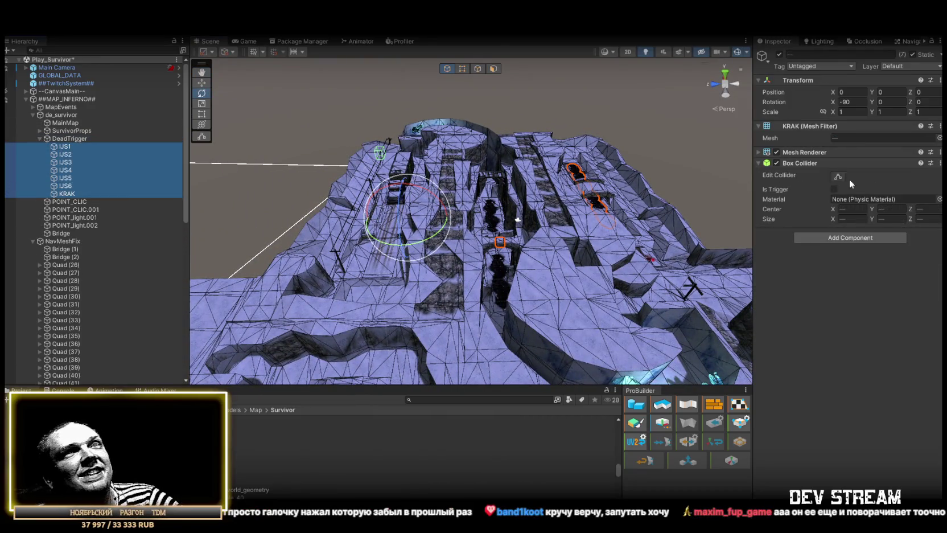
{"action": "left_click", "coordinate": [940, 162]}
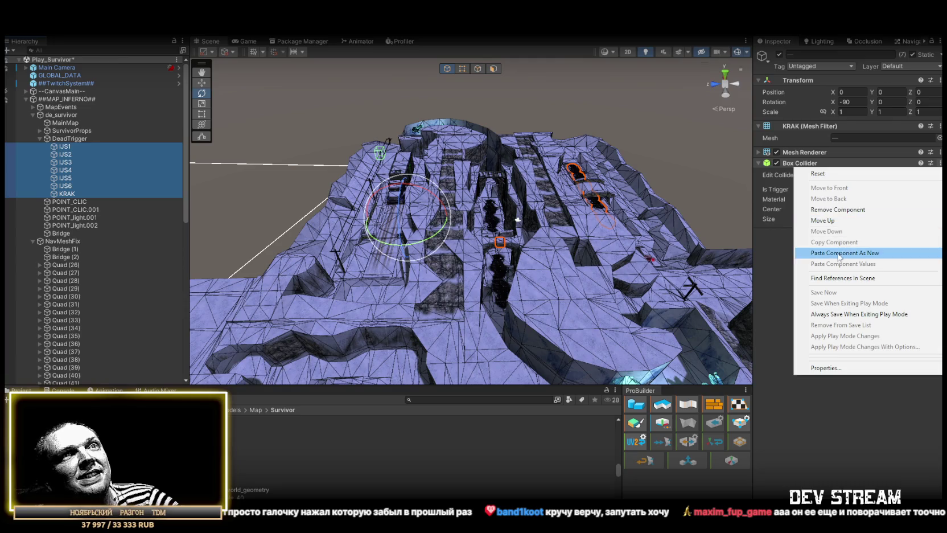
{"action": "left_click", "coordinate": [818, 174]}
{"action": "left_click_drag", "start_coordinate": [490, 168], "coordinate": [461, 157]}
{"action": "left_click_drag", "start_coordinate": [85, 145], "coordinate": [67, 133]}
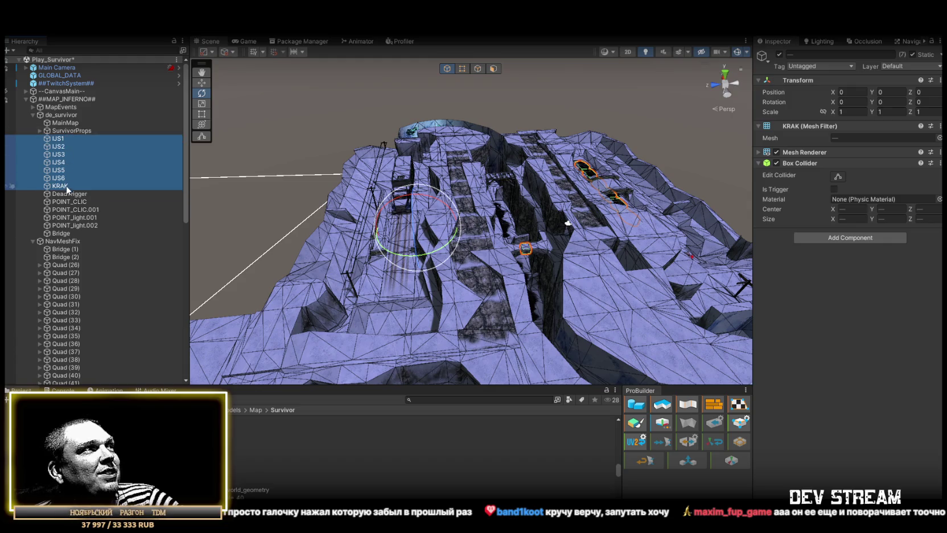
- Set DeadTrigger's X rotation to 0 and put IJS1–KRAK back under it
{"action": "left_click", "coordinate": [66, 194]}
{"action": "left_click", "coordinate": [857, 102]}
{"action": "type", "text": "0"}
{"action": "left_click", "coordinate": [60, 187]}
{"action": "left_click", "coordinate": [58, 138], "text": "shift"}
{"action": "left_click_drag", "start_coordinate": [64, 185], "coordinate": [57, 195]}
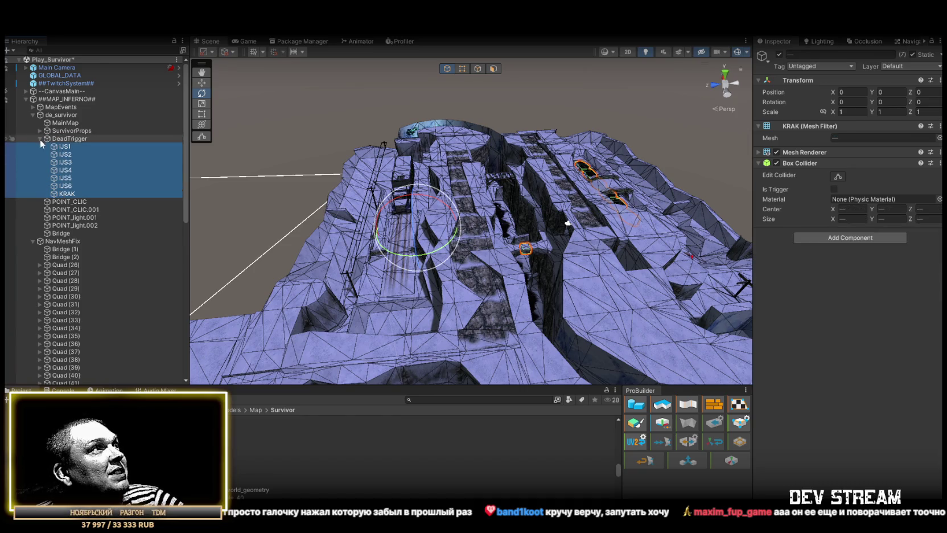
- Collapse DeadTrigger, expand SurvivorProps, and select CLIC.001
{"action": "left_click", "coordinate": [40, 139]}
{"action": "left_click", "coordinate": [39, 130]}
{"action": "left_click", "coordinate": [69, 138]}
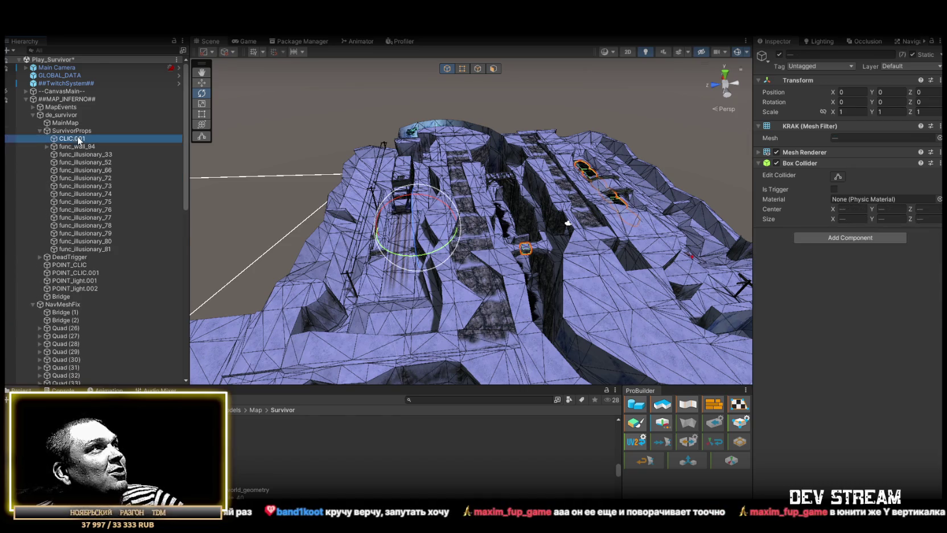
- Move CLIC.001 through func_illusionary_81 out of SurvivorProps and edit its X rotation
{"action": "left_click", "coordinate": [88, 248], "text": "shift"}
{"action": "mouse_move", "coordinate": [541, 219]}
{"action": "left_mouse_down"}
{"action": "mouse_move", "coordinate": [571, 222]}
{"action": "mouse_move", "coordinate": [399, 171]}
{"action": "left_mouse_up"}
{"action": "left_click_drag", "start_coordinate": [69, 142], "coordinate": [69, 131]}
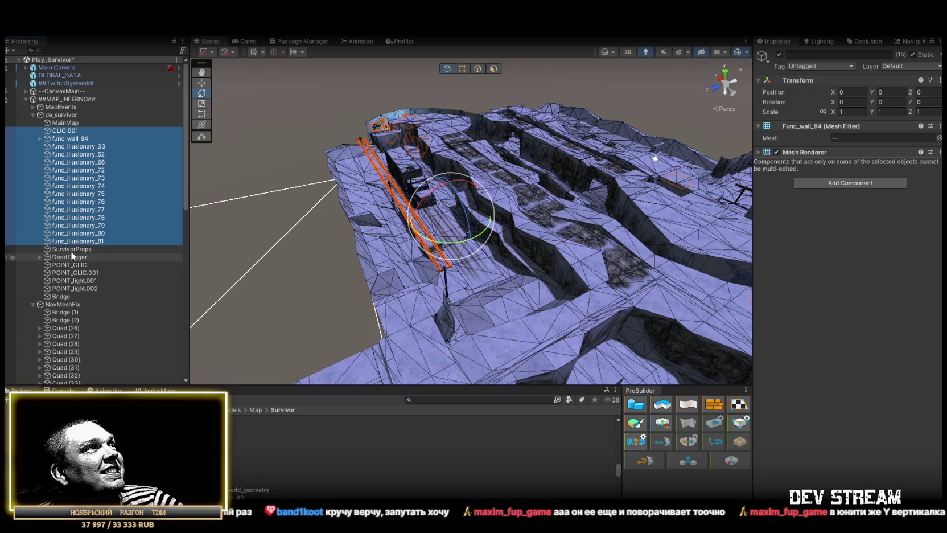
{"action": "left_click", "coordinate": [68, 248]}
{"action": "left_click", "coordinate": [856, 103]}
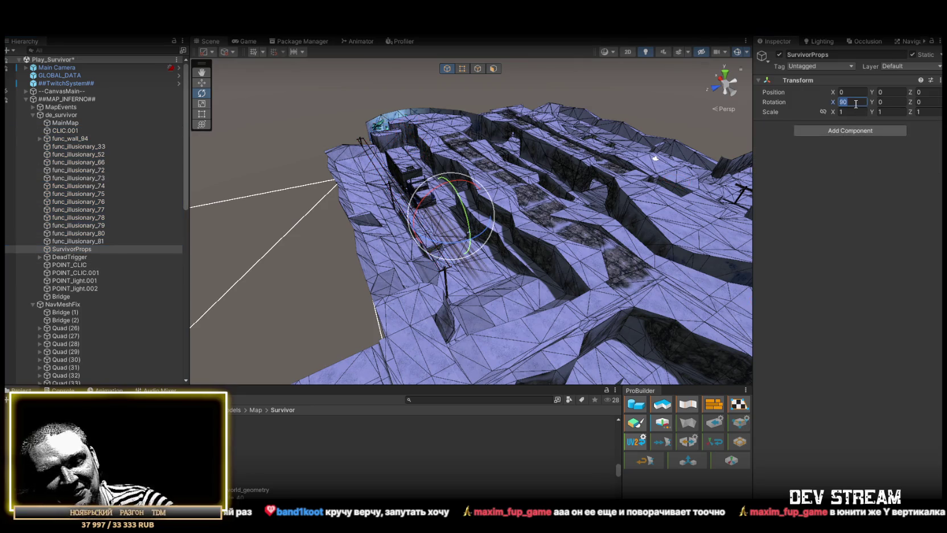
- Put the 15 props back inside SurvivorProps and collapse the group
{"action": "left_click", "coordinate": [68, 240]}
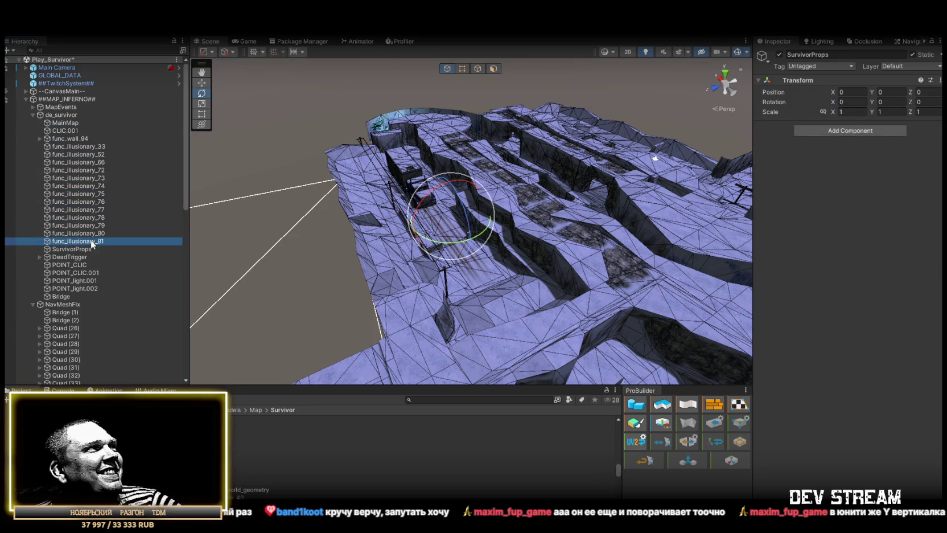
{"action": "left_click", "coordinate": [77, 130], "text": "shift"}
{"action": "left_click_drag", "start_coordinate": [81, 246], "coordinate": [80, 249]}
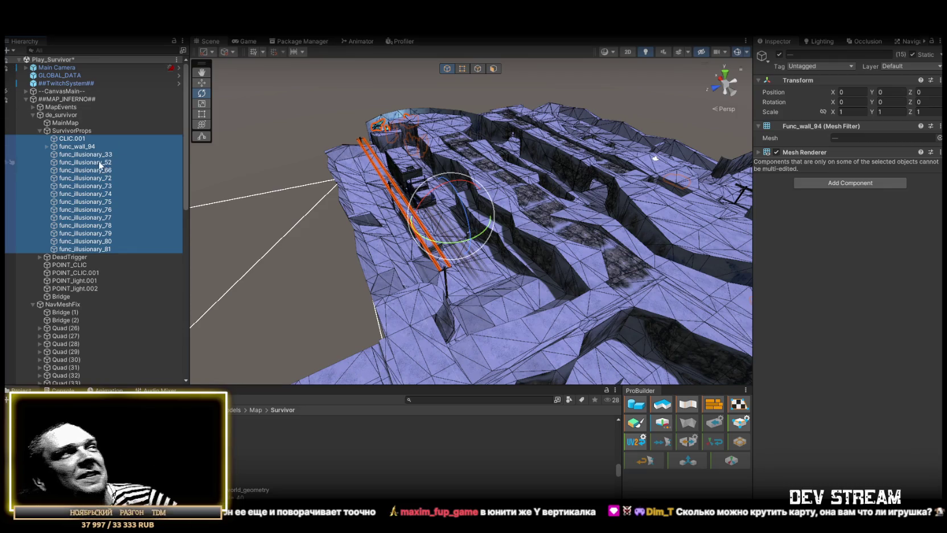
{"action": "left_click", "coordinate": [39, 131]}
{"action": "left_click", "coordinate": [59, 115]}
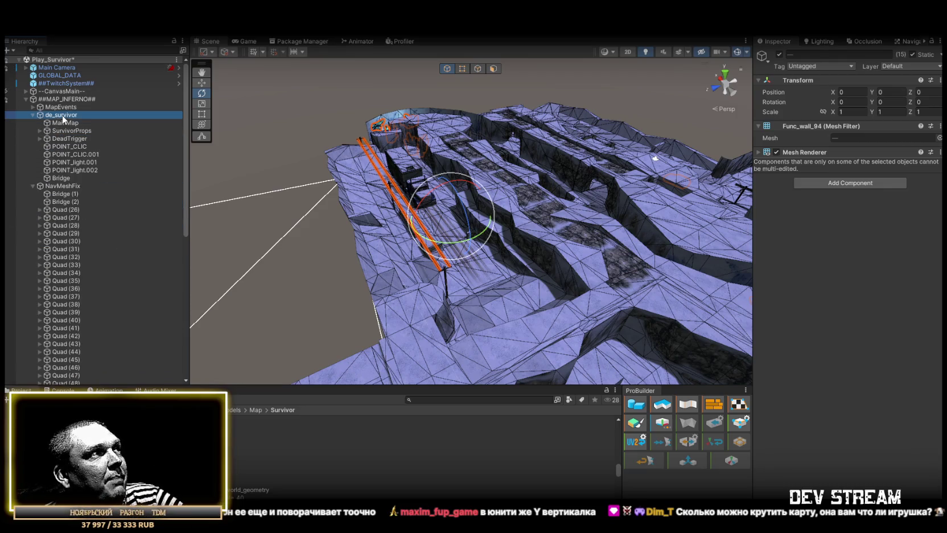
- Make de_survivor and all its children Static, then view the Navigation Bake settings with the blue navmesh
{"action": "left_click", "coordinate": [913, 54]}
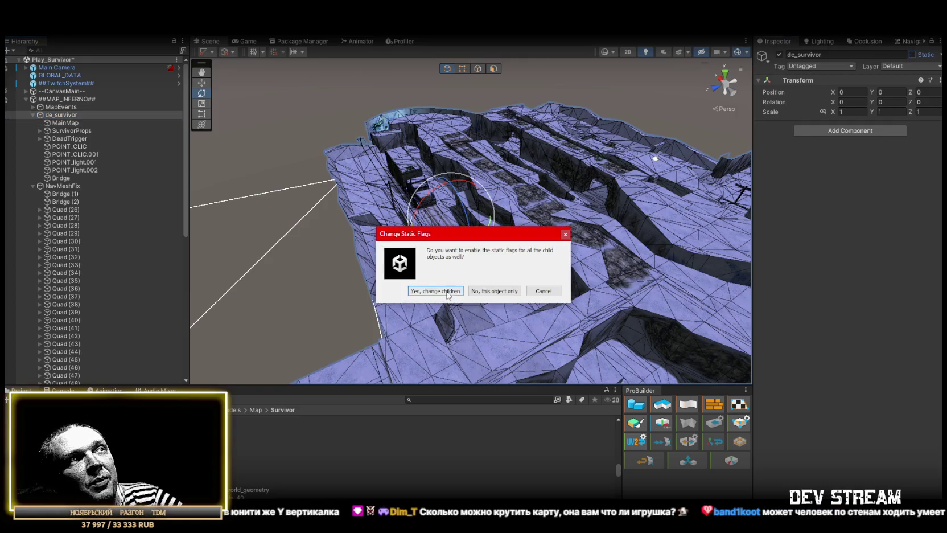
{"action": "left_click", "coordinate": [448, 291]}
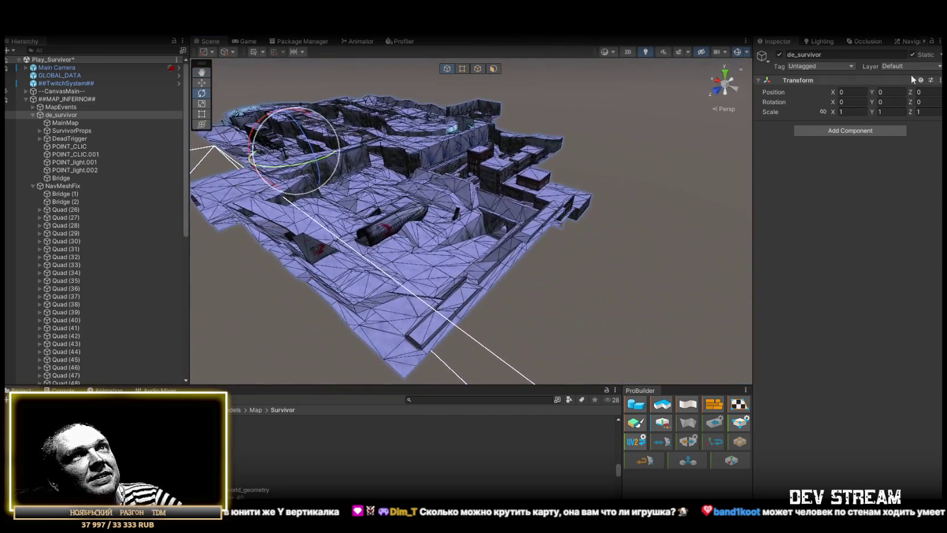
{"action": "left_click", "coordinate": [903, 42]}
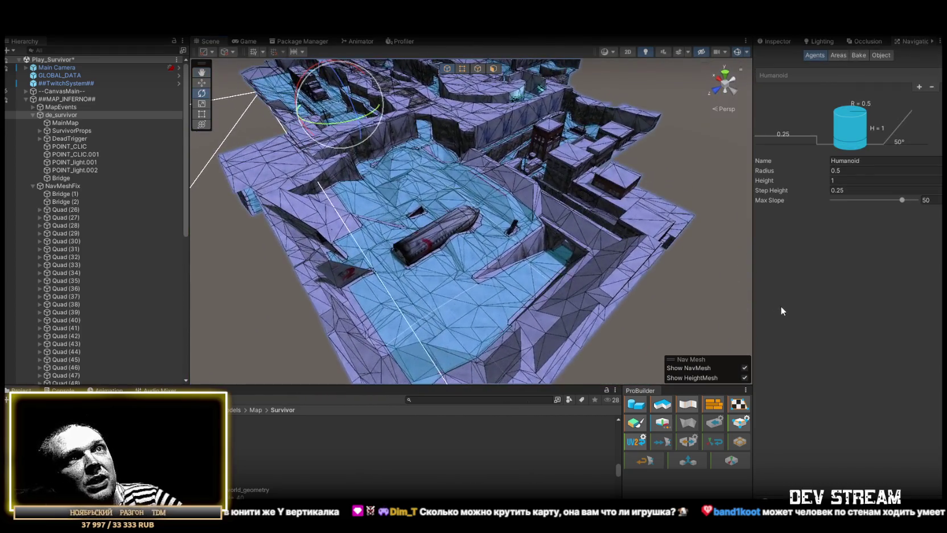
{"action": "left_click", "coordinate": [859, 56]}
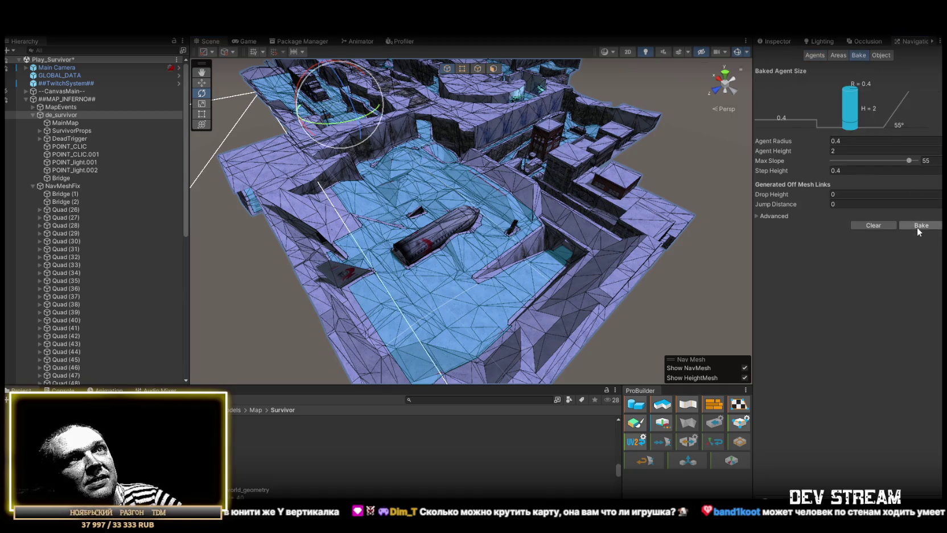
{"action": "mouse_move", "coordinate": [594, 220]}
{"action": "left_mouse_down"}
{"action": "mouse_move", "coordinate": [628, 239]}
{"action": "mouse_move", "coordinate": [639, 214]}
{"action": "mouse_move", "coordinate": [547, 173]}
{"action": "mouse_move", "coordinate": [535, 195]}
{"action": "mouse_move", "coordinate": [640, 243]}
{"action": "mouse_move", "coordinate": [639, 254]}
{"action": "mouse_move", "coordinate": [628, 262]}
{"action": "mouse_move", "coordinate": [394, 239]}
{"action": "mouse_move", "coordinate": [318, 254]}
{"action": "mouse_move", "coordinate": [304, 205]}
{"action": "mouse_move", "coordinate": [483, 212]}
{"action": "mouse_move", "coordinate": [461, 220]}
{"action": "mouse_move", "coordinate": [550, 166]}
{"action": "mouse_move", "coordinate": [311, 241]}
{"action": "mouse_move", "coordinate": [309, 258]}
{"action": "mouse_move", "coordinate": [367, 198]}
{"action": "mouse_move", "coordinate": [330, 197]}
{"action": "mouse_move", "coordinate": [403, 216]}
{"action": "mouse_move", "coordinate": [317, 237]}
{"action": "mouse_move", "coordinate": [328, 263]}
{"action": "mouse_move", "coordinate": [364, 267]}
{"action": "mouse_move", "coordinate": [369, 240]}
{"action": "mouse_move", "coordinate": [307, 222]}
{"action": "left_mouse_up"}
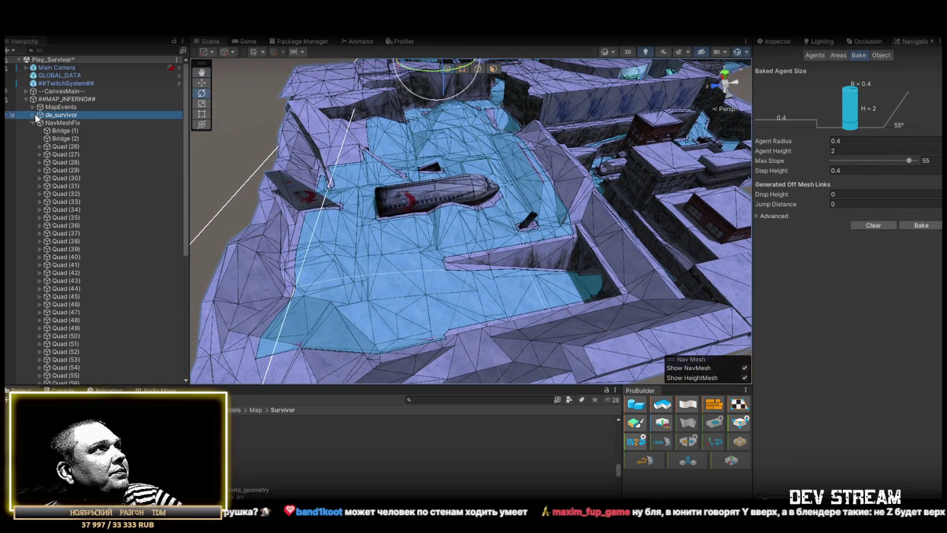
- Deactivate the NavMeshFix quads, Quad (57) through Quad (63)
{"action": "left_click", "coordinate": [65, 131]}
{"action": "scroll", "coordinate": [115, 265], "scroll_direction": "down", "scroll_amount": 10}
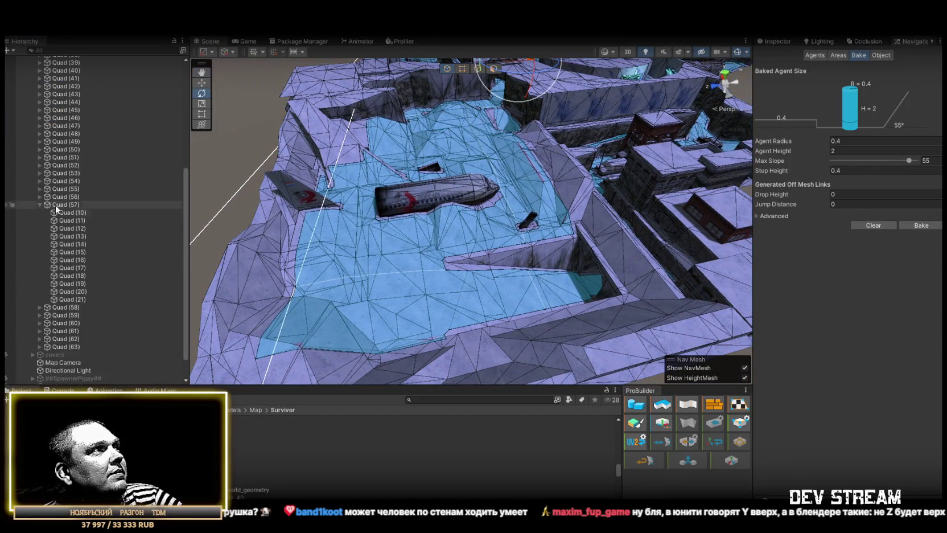
{"action": "left_click", "coordinate": [40, 204]}
{"action": "left_click", "coordinate": [71, 318], "text": "shift"}
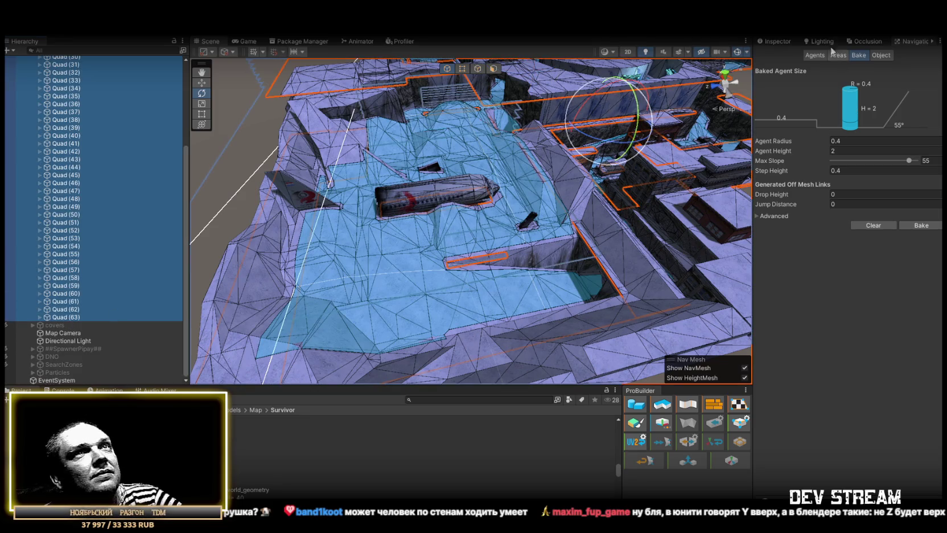
{"action": "left_click", "coordinate": [775, 42]}
{"action": "left_click", "coordinate": [779, 54]}
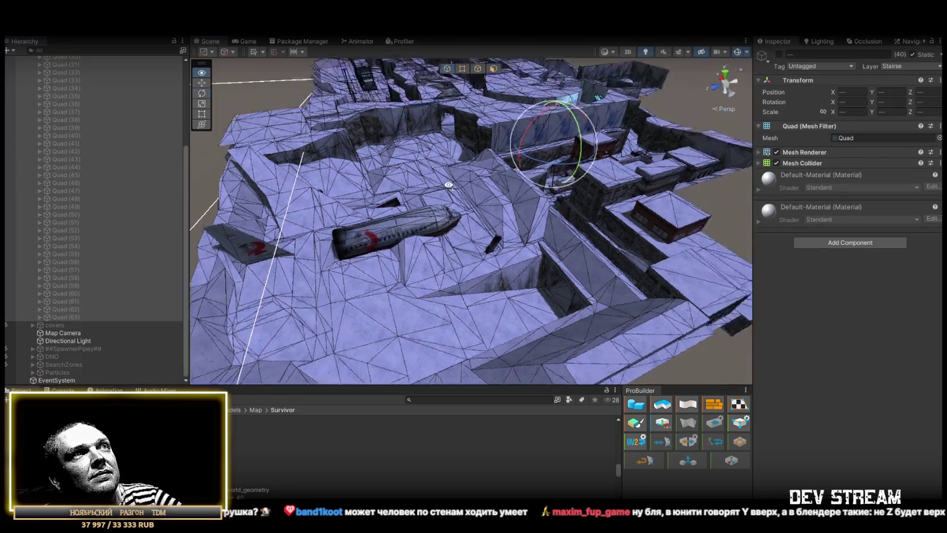
- Reactivate the four objects from SpawnerPipay through Particles
{"action": "scroll", "coordinate": [40, 203], "scroll_direction": "up", "scroll_amount": 10}
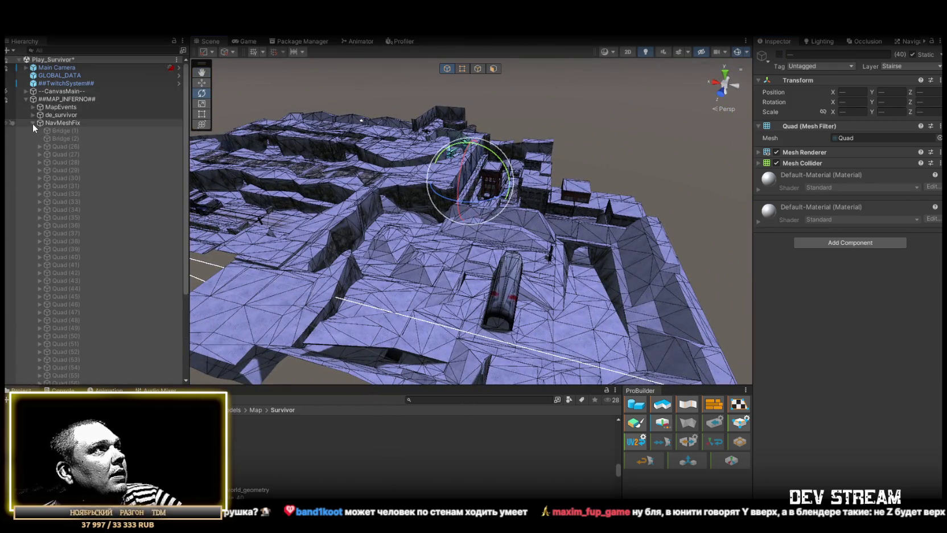
{"action": "left_click", "coordinate": [33, 123]}
{"action": "left_click", "coordinate": [56, 152]}
{"action": "left_click", "coordinate": [55, 177], "text": "shift"}
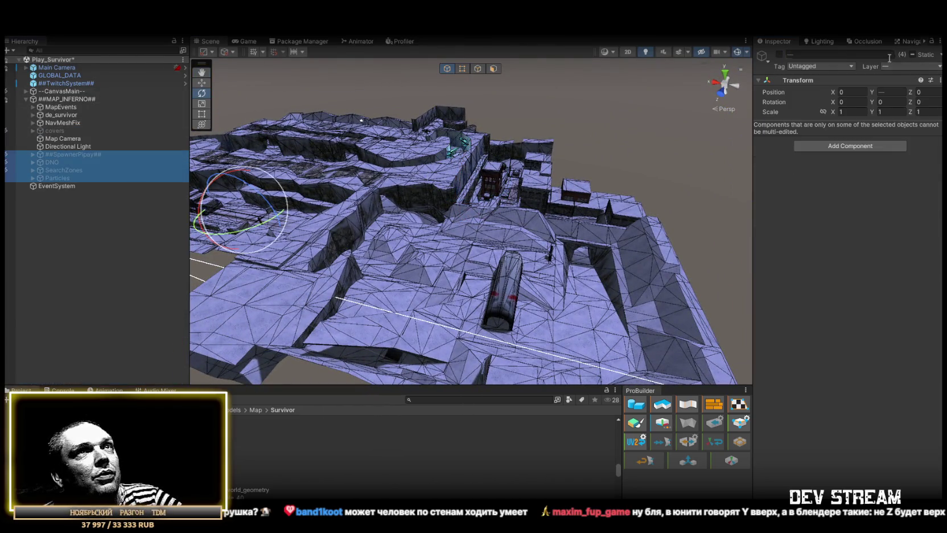
{"action": "left_click", "coordinate": [780, 54]}
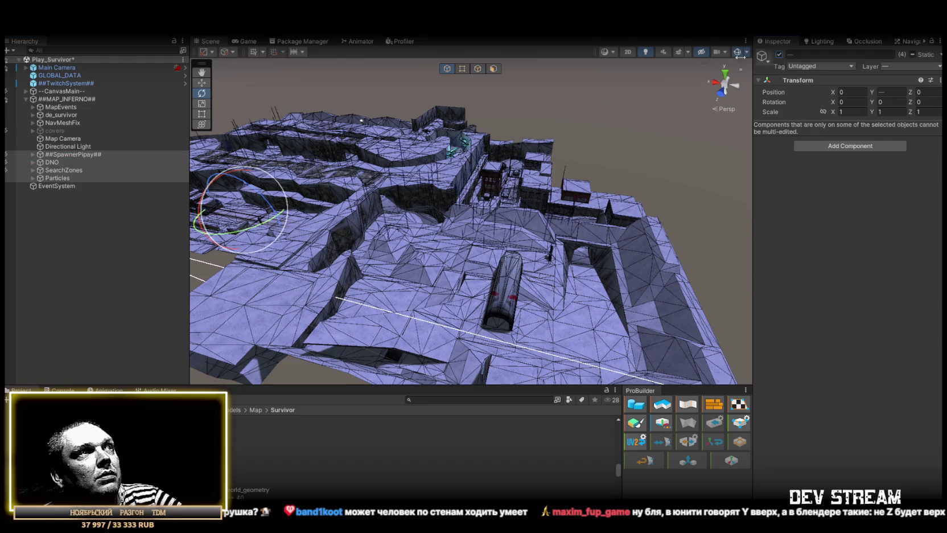
- Delete FX_Rain (1) through FX_Rain (6) from the Particles group
{"action": "left_click", "coordinate": [32, 178]}
{"action": "left_click", "coordinate": [68, 193]}
{"action": "double_click", "coordinate": [68, 186]}
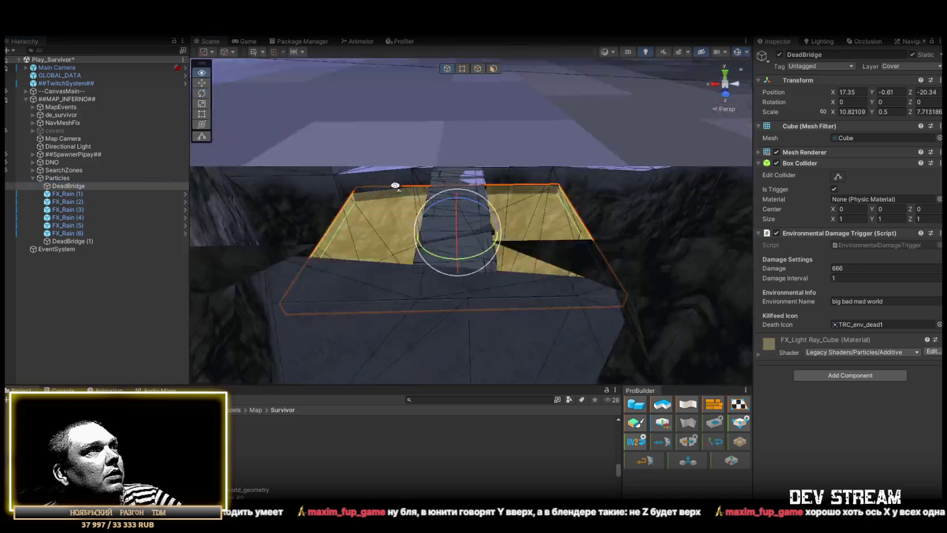
{"action": "left_click_drag", "start_coordinate": [395, 186], "coordinate": [663, 200]}
{"action": "left_click", "coordinate": [85, 194]}
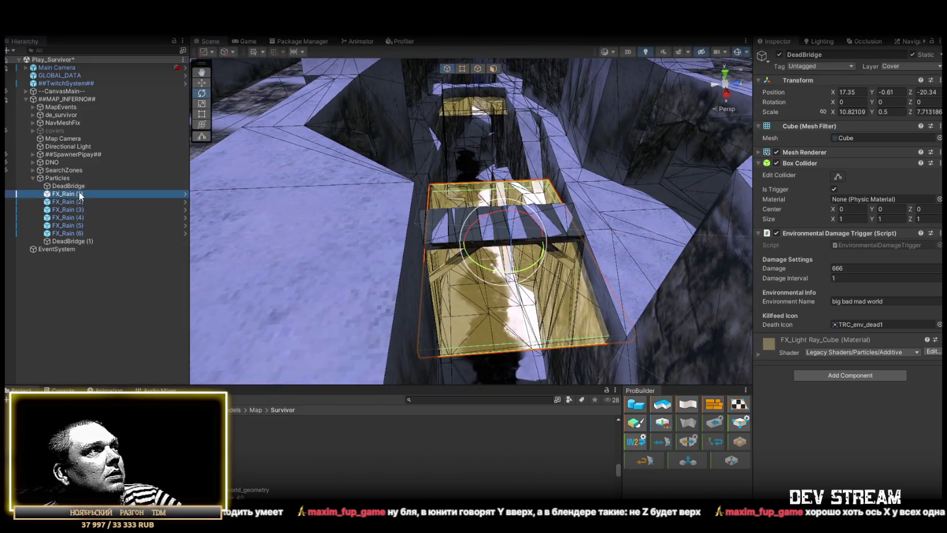
{"action": "left_click", "coordinate": [68, 231], "text": "shift"}
{"action": "key", "text": "Delete"}
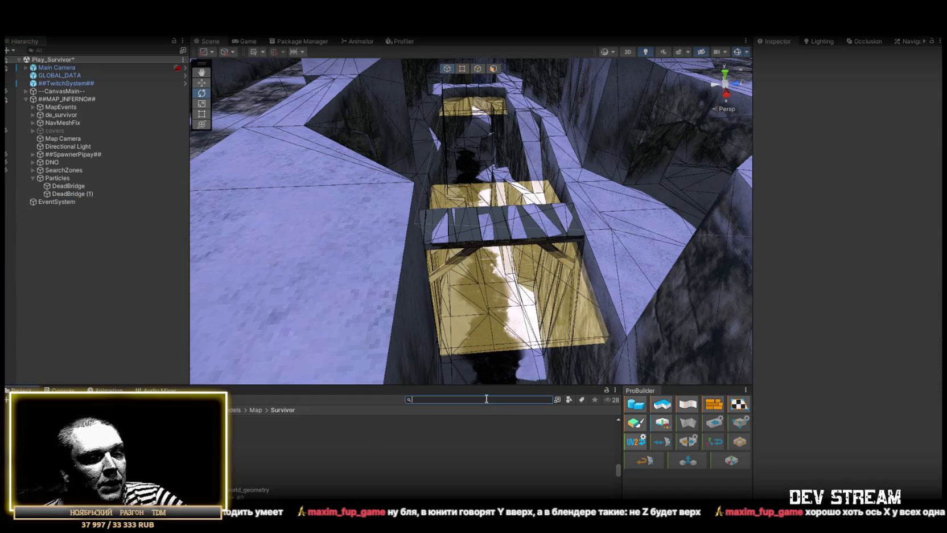
- Find the SnowCalm prefab with a 'snow' prefab search and place it in the scene
{"action": "type", "text": "snow"}
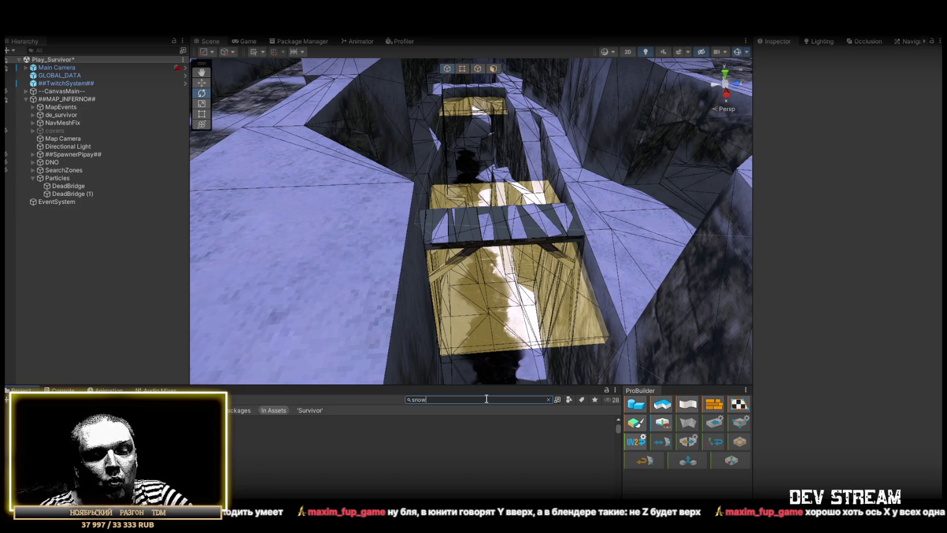
{"action": "left_click", "coordinate": [569, 401]}
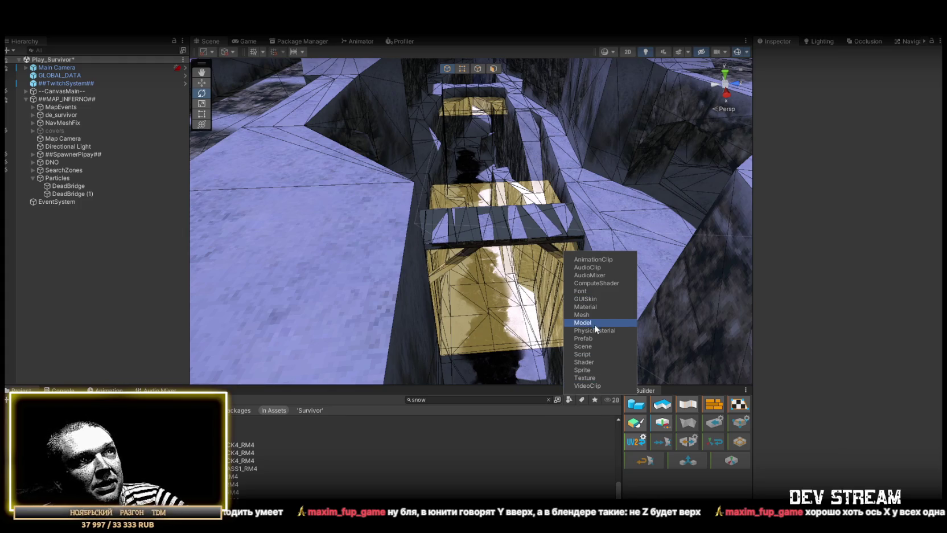
{"action": "left_click", "coordinate": [594, 339]}
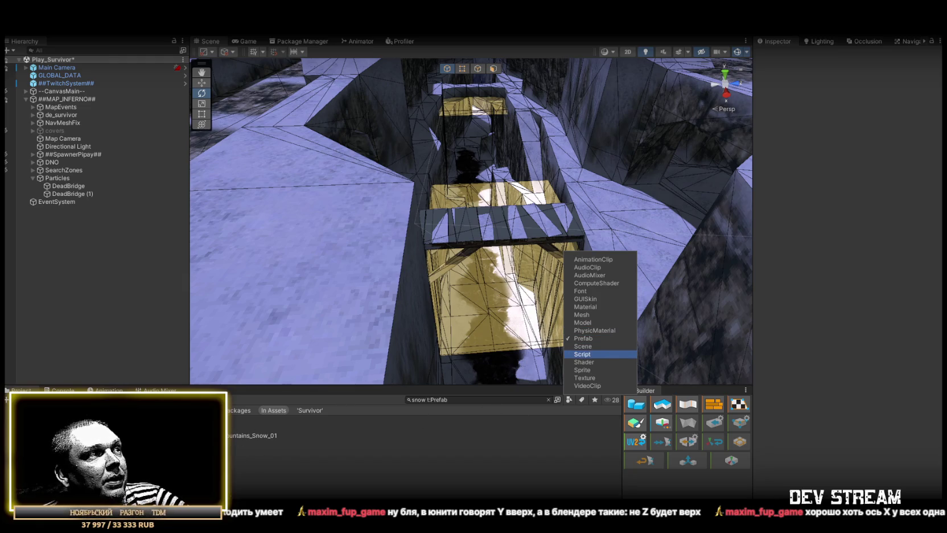
{"action": "left_click", "coordinate": [273, 443]}
{"action": "mouse_move", "coordinate": [433, 239]}
{"action": "left_mouse_down"}
{"action": "mouse_move", "coordinate": [465, 265]}
{"action": "mouse_move", "coordinate": [475, 245]}
{"action": "left_mouse_up"}
{"action": "mouse_move", "coordinate": [425, 215]}
{"action": "left_mouse_down"}
{"action": "mouse_move", "coordinate": [430, 240]}
{"action": "mouse_move", "coordinate": [577, 233]}
{"action": "mouse_move", "coordinate": [397, 227]}
{"action": "left_mouse_up"}
- Raise the SnowCalm emitter higher above the map with the Move tool
{"action": "key", "text": "w"}
{"action": "left_click_drag", "start_coordinate": [870, 100], "coordinate": [891, 101]}
{"action": "left_click", "coordinate": [781, 357]}
- Set SnowCalm's Emission Rate over Time to 120
{"action": "mouse_move", "coordinate": [484, 188]}
{"action": "left_mouse_down"}
{"action": "mouse_move", "coordinate": [489, 248]}
{"action": "mouse_move", "coordinate": [422, 169]}
{"action": "mouse_move", "coordinate": [501, 222]}
{"action": "left_mouse_up"}
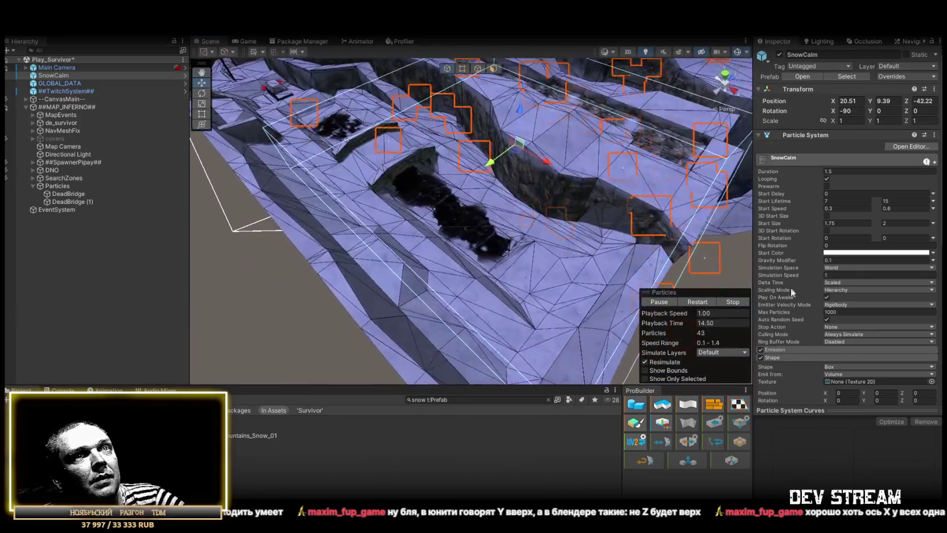
{"action": "left_click", "coordinate": [792, 350]}
{"action": "scroll", "coordinate": [831, 361], "scroll_direction": "down", "scroll_amount": 2}
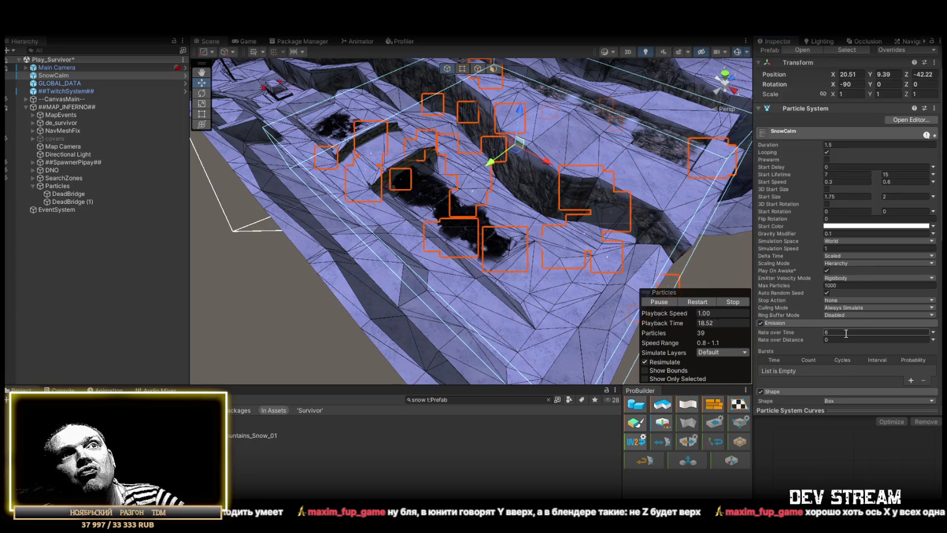
{"action": "left_click", "coordinate": [846, 332]}
{"action": "type", "text": "50"}
{"action": "left_click_drag", "start_coordinate": [654, 216], "coordinate": [669, 269]}
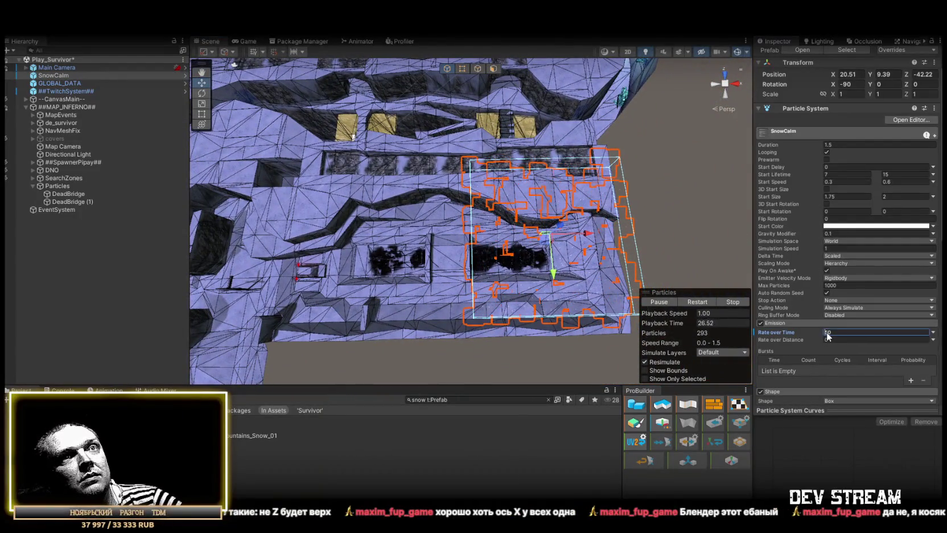
{"action": "type", "text": "120"}
- Move the SnowCalm emitter over another area of the map and frame it
{"action": "mouse_move", "coordinate": [550, 243]}
{"action": "left_mouse_down"}
{"action": "mouse_move", "coordinate": [515, 246]}
{"action": "mouse_move", "coordinate": [495, 196]}
{"action": "mouse_move", "coordinate": [548, 180]}
{"action": "left_mouse_up"}
{"action": "key", "text": "f"}
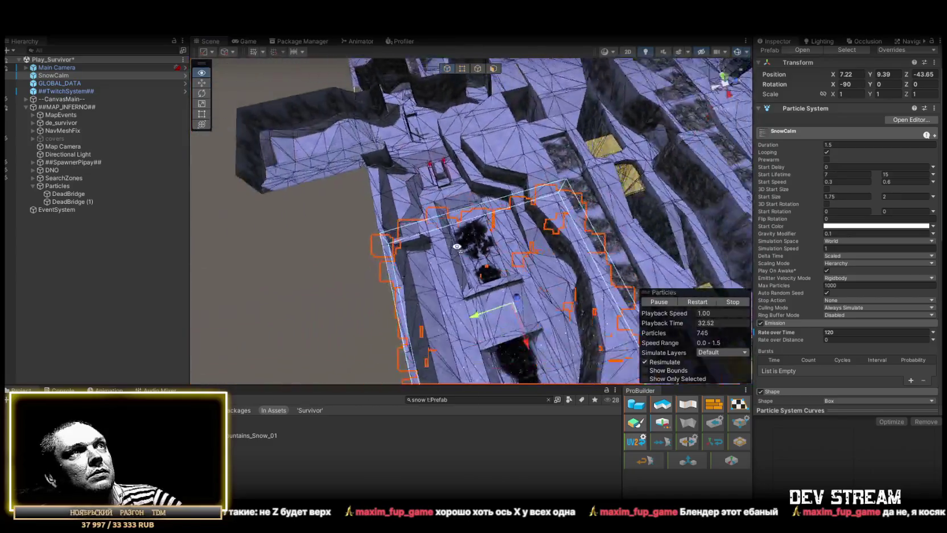
{"action": "scroll", "coordinate": [799, 310], "scroll_direction": "down", "scroll_amount": 2}
{"action": "left_click", "coordinate": [800, 338]}
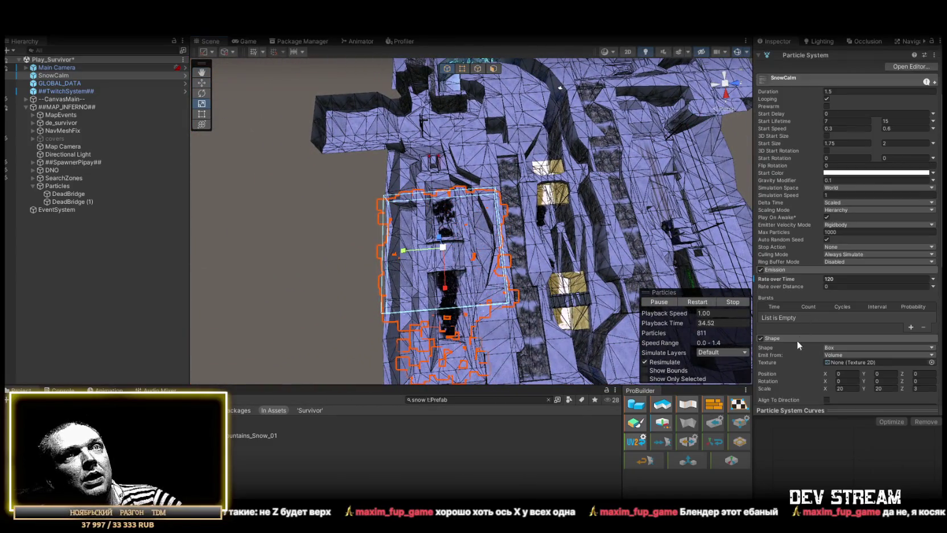
- Resize the SnowCalm Shape box toward 140 × 80 × 3
{"action": "scroll", "coordinate": [847, 335], "scroll_direction": "down", "scroll_amount": 3}
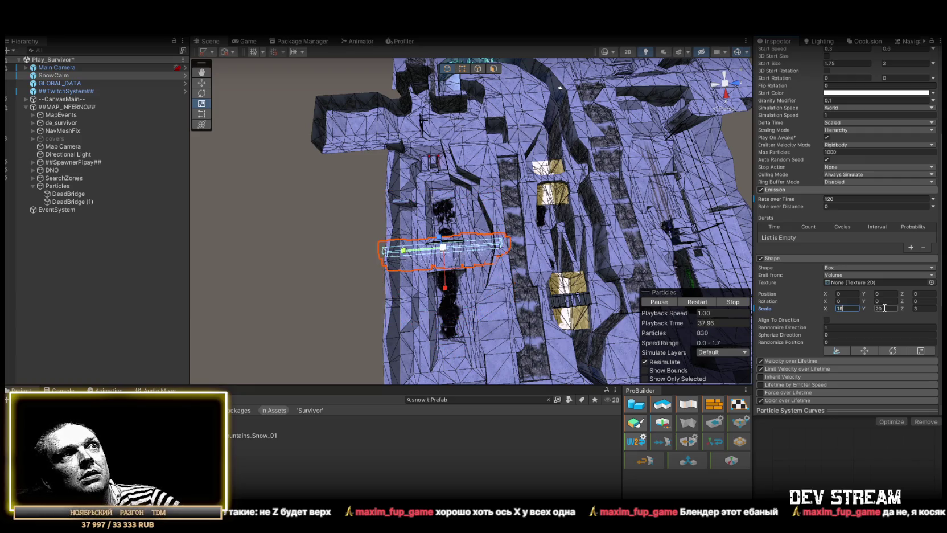
{"action": "key", "text": "BackSpace"}
{"action": "key", "text": "BackSpace"}
{"action": "type", "text": "8"}
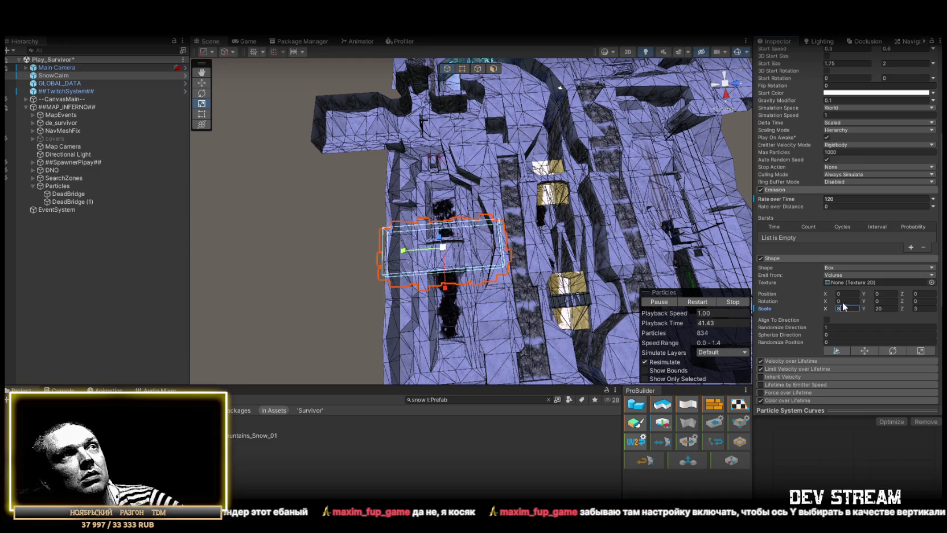
{"action": "type", "text": "0"}
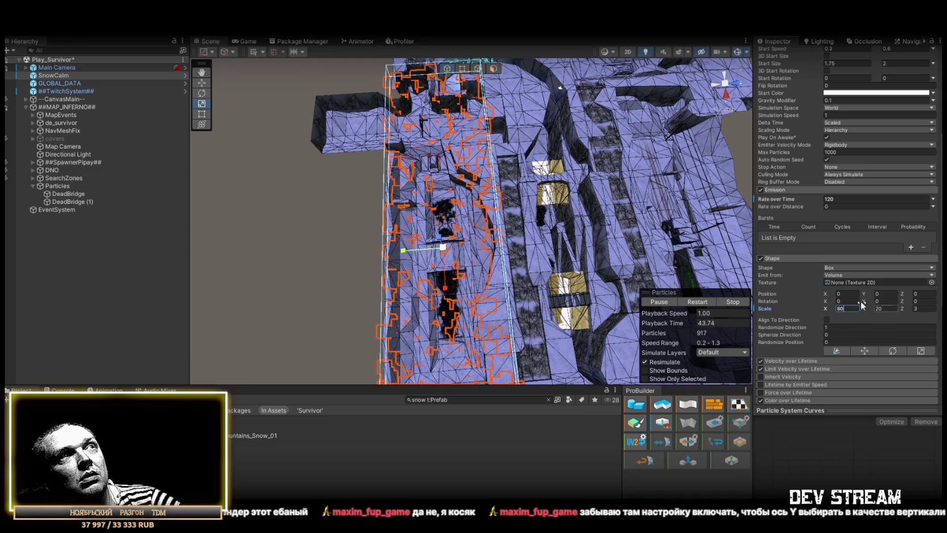
{"action": "key", "text": "Return"}
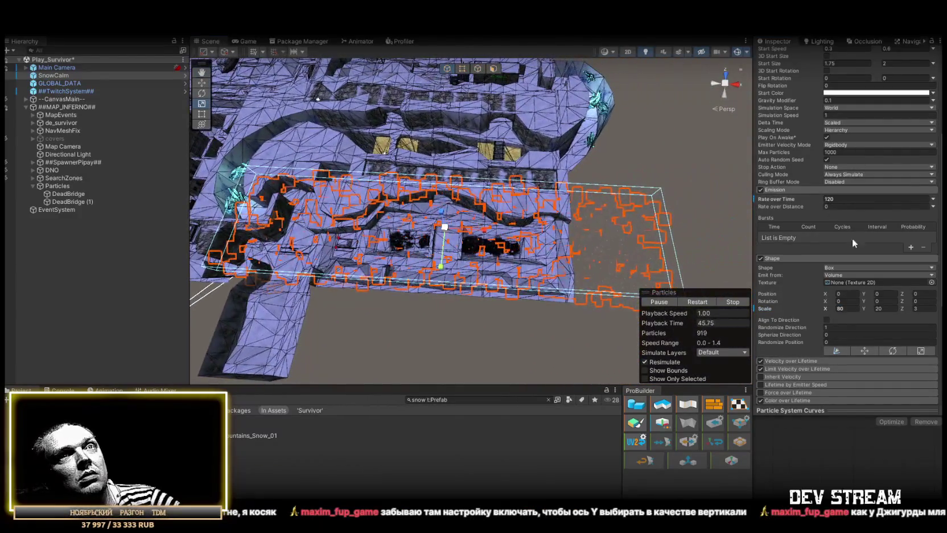
{"action": "left_click", "coordinate": [837, 308]}
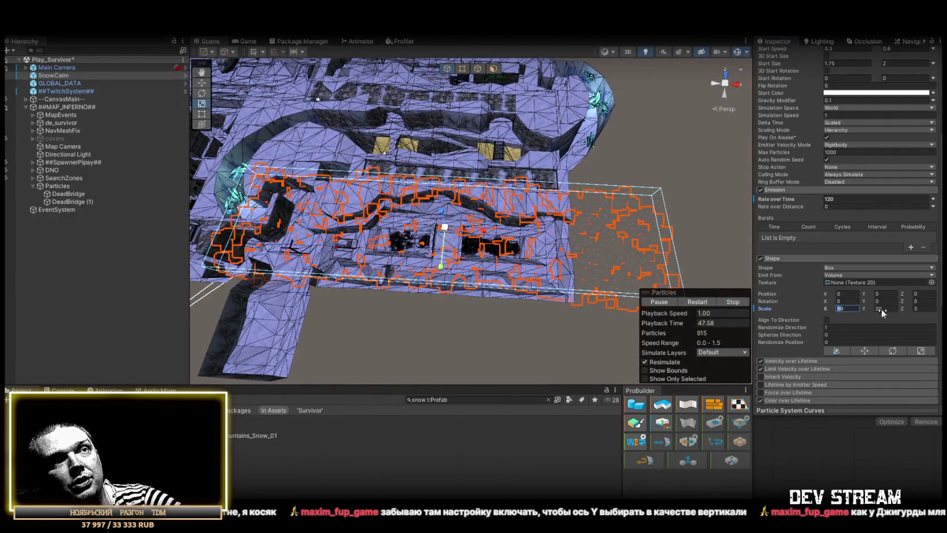
{"action": "type", "text": "60"}
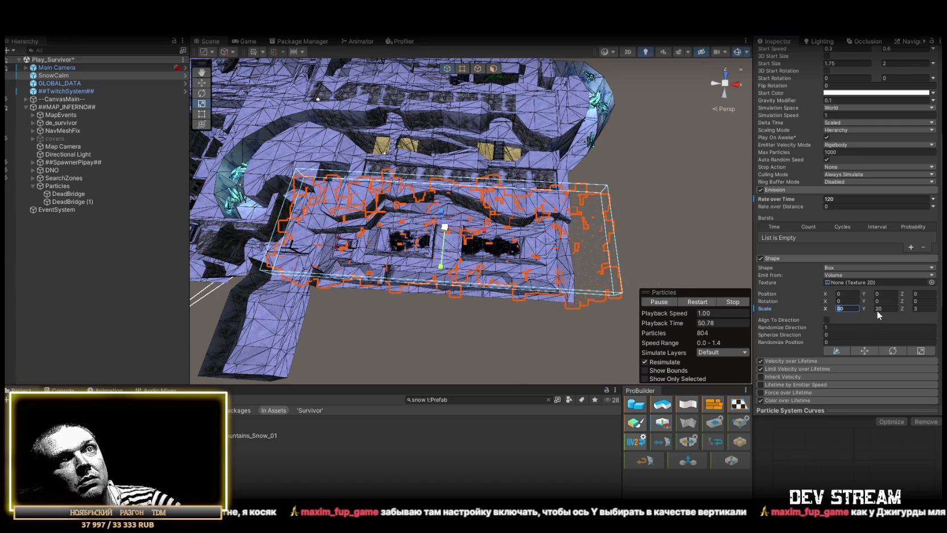
{"action": "type", "text": "50"}
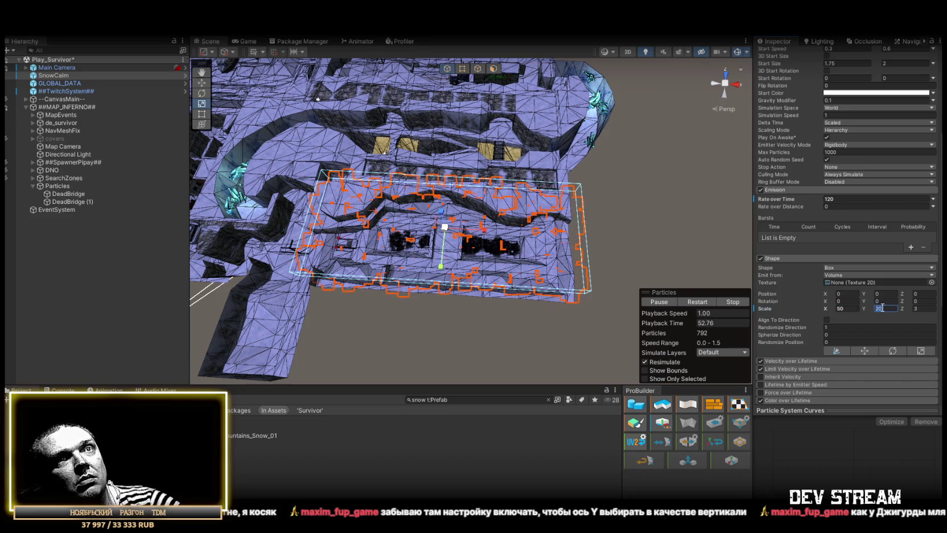
{"action": "mouse_move", "coordinate": [592, 258]}
{"action": "left_mouse_down"}
{"action": "mouse_move", "coordinate": [535, 123]}
{"action": "mouse_move", "coordinate": [521, 119]}
{"action": "left_mouse_up"}
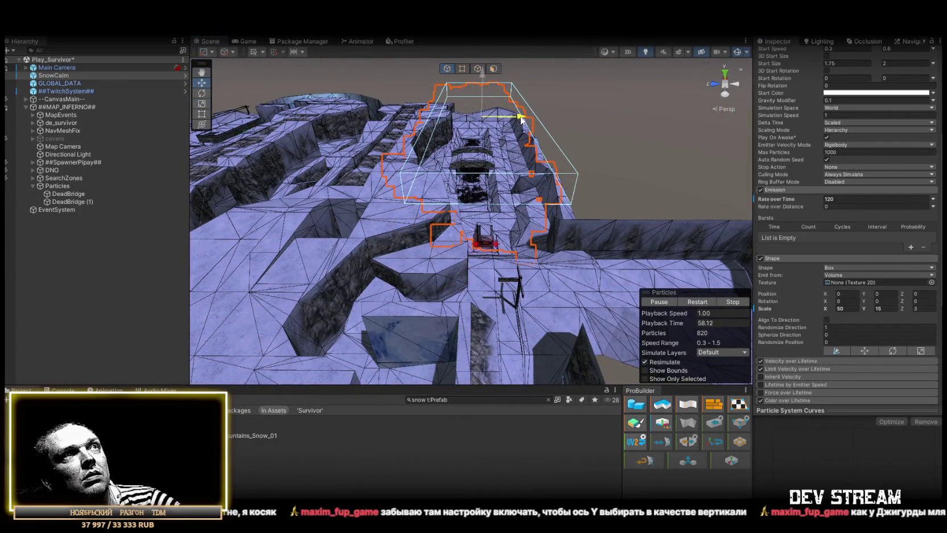
{"action": "mouse_move", "coordinate": [645, 166]}
{"action": "left_mouse_down"}
{"action": "mouse_move", "coordinate": [594, 82]}
{"action": "mouse_move", "coordinate": [563, 152]}
{"action": "mouse_move", "coordinate": [367, 340]}
{"action": "mouse_move", "coordinate": [498, 324]}
{"action": "mouse_move", "coordinate": [544, 208]}
{"action": "left_mouse_up"}
{"action": "key", "text": "grave"}
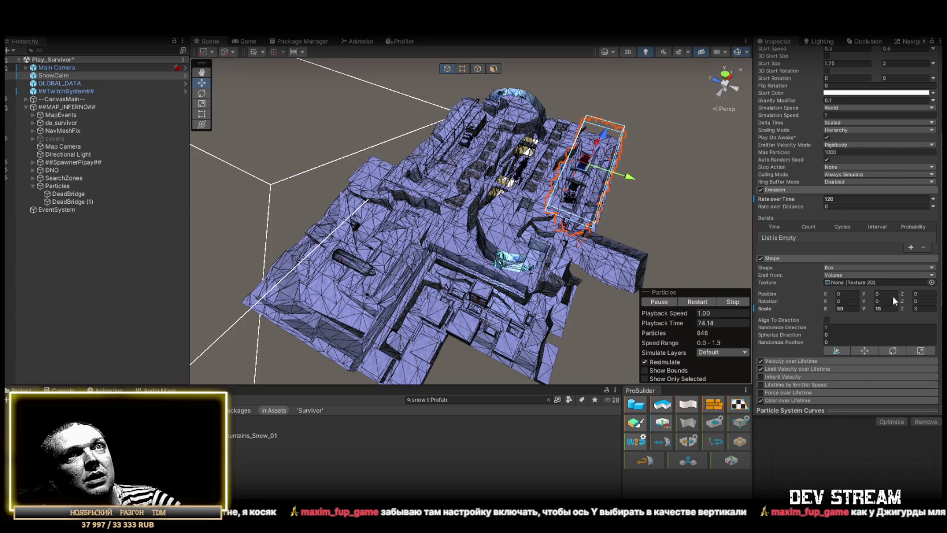
- Raise the Emission Rate over Time to 800 and finish the box dimensions
{"action": "left_click", "coordinate": [839, 200]}
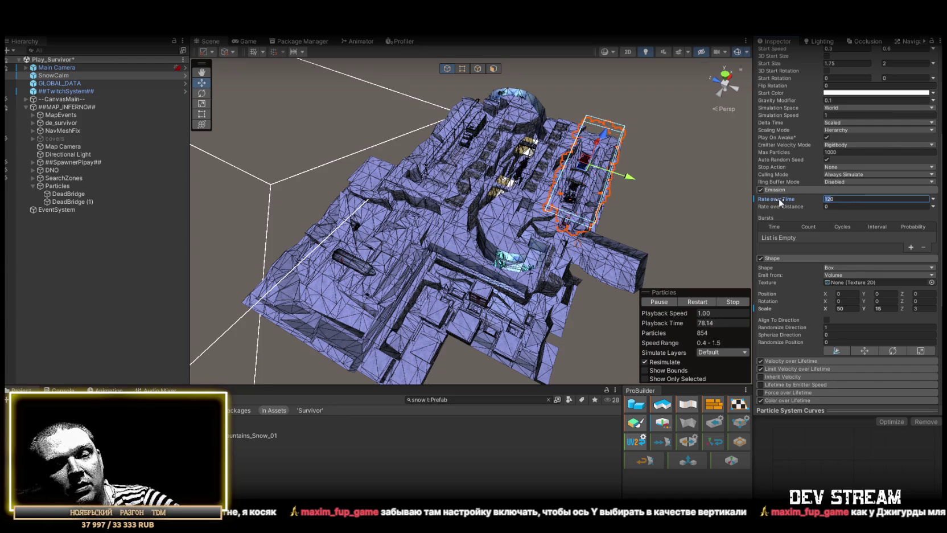
{"action": "type", "text": "800"}
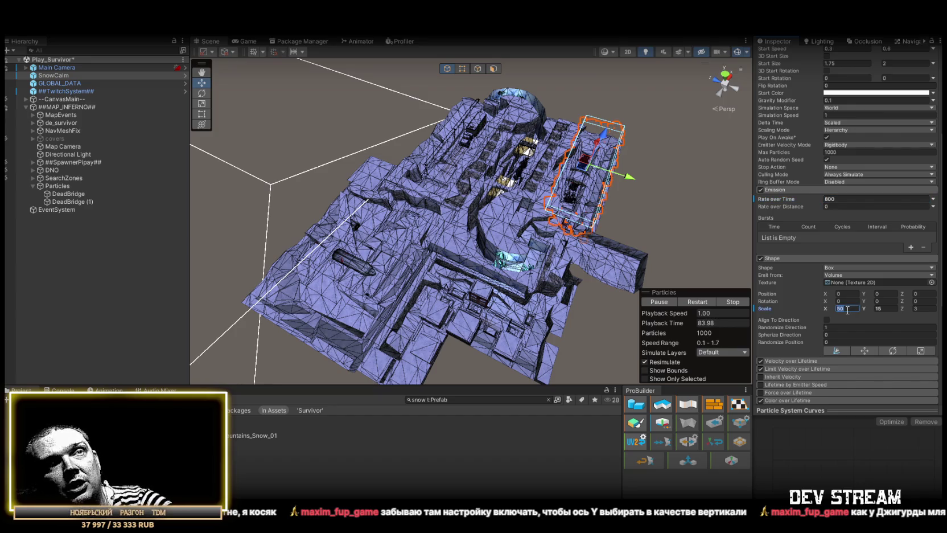
{"action": "type", "text": "300"}
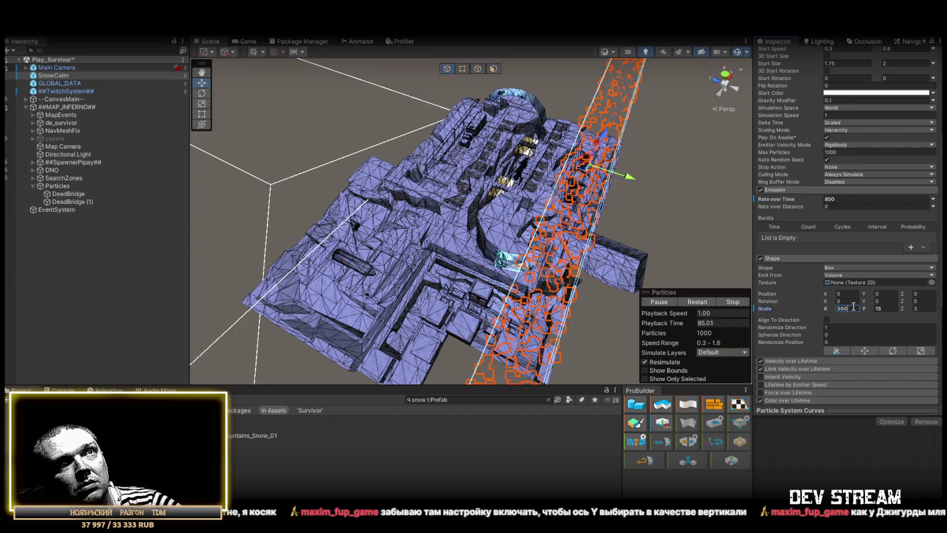
{"action": "mouse_move", "coordinate": [541, 239]}
{"action": "left_mouse_down"}
{"action": "mouse_move", "coordinate": [501, 205]}
{"action": "mouse_move", "coordinate": [450, 124]}
{"action": "mouse_move", "coordinate": [455, 131]}
{"action": "left_mouse_up"}
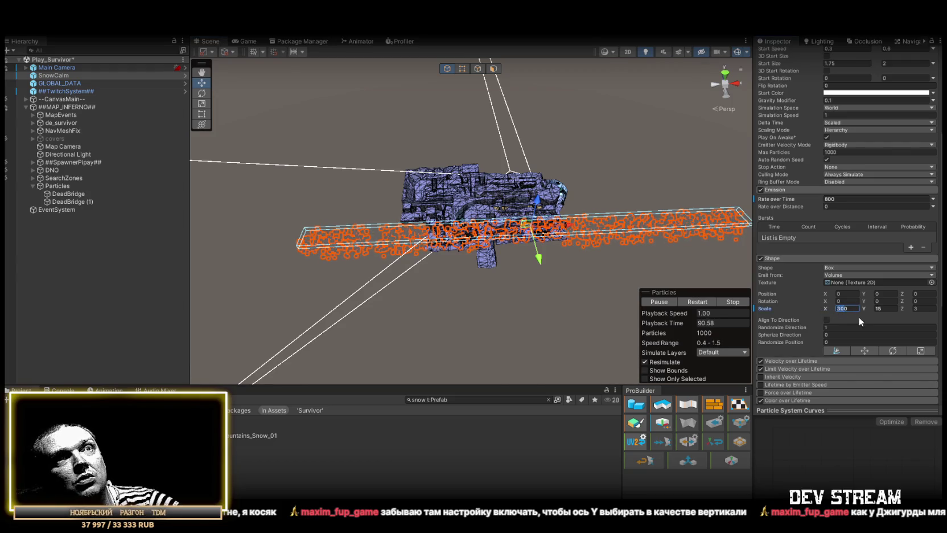
{"action": "type", "text": "10"}
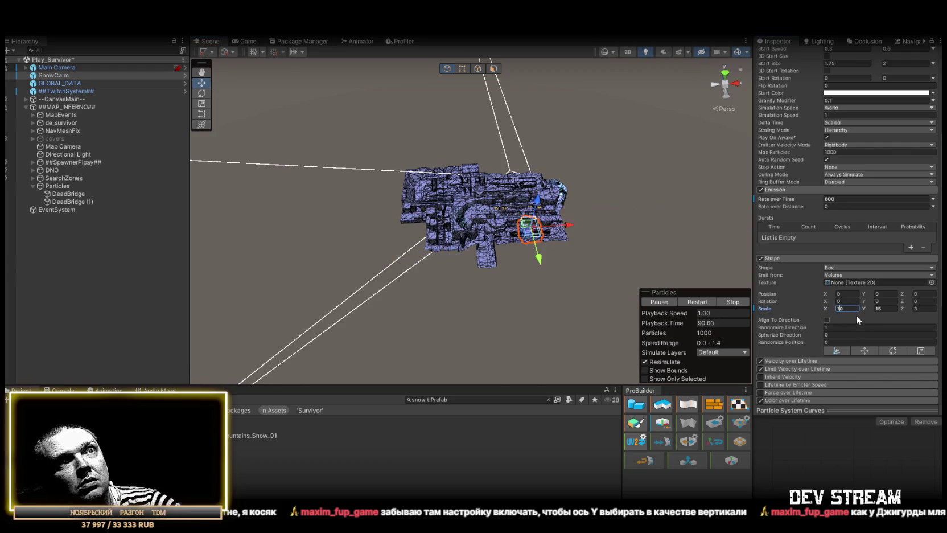
{"action": "type", "text": "4"}
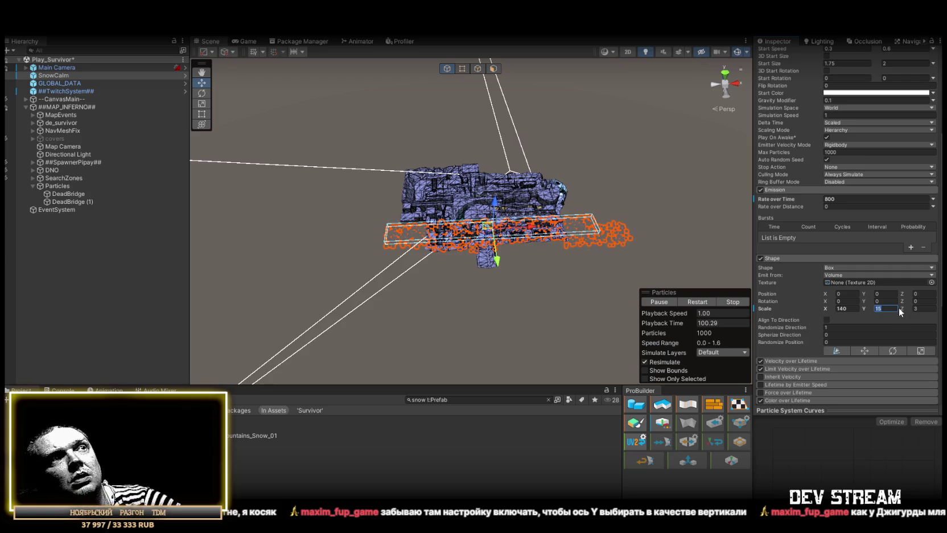
{"action": "type", "text": "80"}
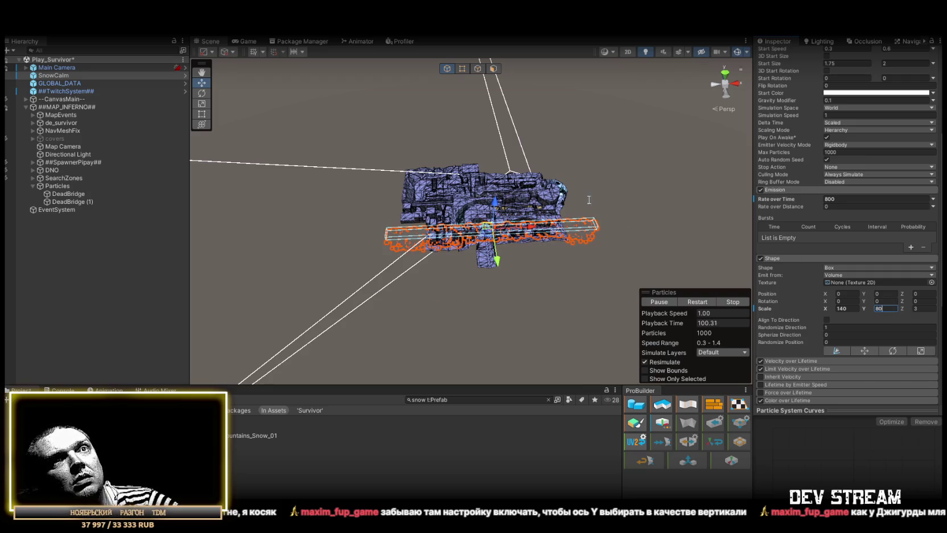
{"action": "key", "text": "Return"}
{"action": "mouse_move", "coordinate": [590, 200]}
{"action": "left_mouse_down"}
{"action": "mouse_move", "coordinate": [609, 210]}
{"action": "mouse_move", "coordinate": [723, 170]}
{"action": "left_mouse_up"}
{"action": "left_click_drag", "start_coordinate": [590, 210], "coordinate": [627, 243]}
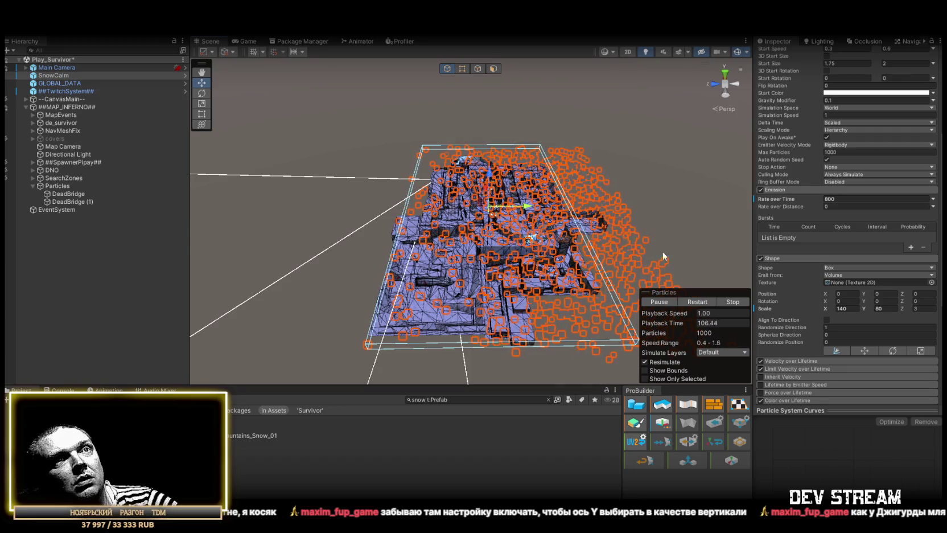
{"action": "scroll", "coordinate": [808, 181], "scroll_direction": "up", "scroll_amount": 4}
- Switch SnowCalm's Simulation Space to Local
{"action": "left_click", "coordinate": [839, 215]}
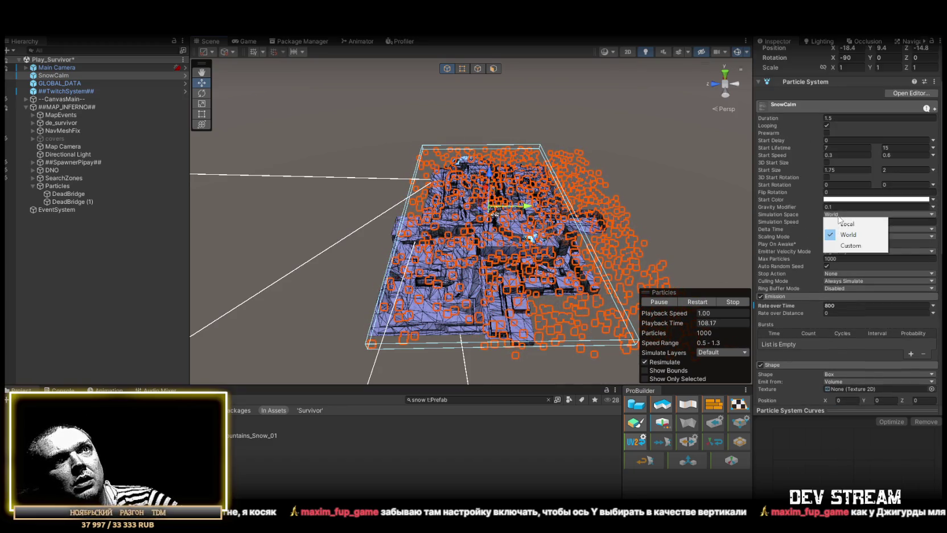
{"action": "left_click", "coordinate": [847, 223]}
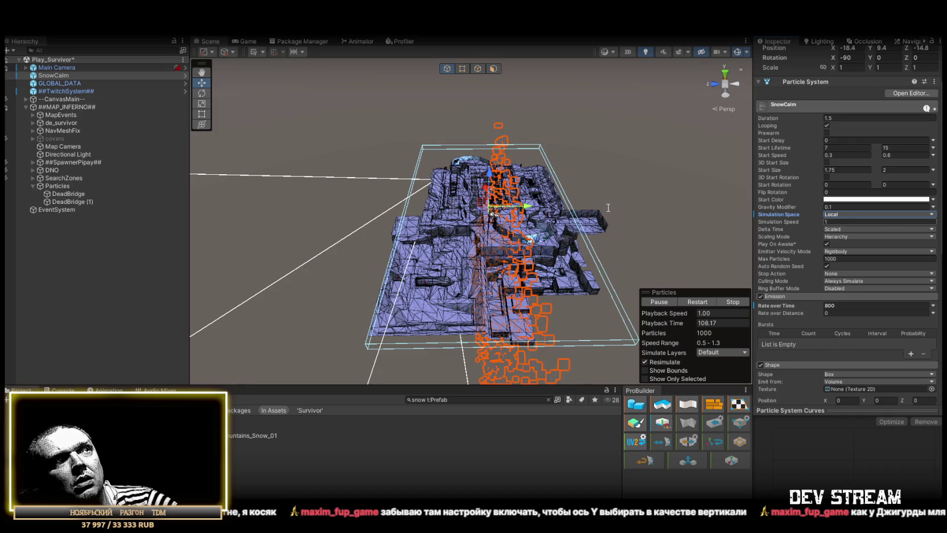
{"action": "mouse_move", "coordinate": [600, 206]}
{"action": "left_mouse_down"}
{"action": "mouse_move", "coordinate": [599, 165]}
{"action": "mouse_move", "coordinate": [550, 269]}
{"action": "left_mouse_up"}
- Frame SnowCalm and duplicate it as SnowCalm (1)
{"action": "key", "text": "f"}
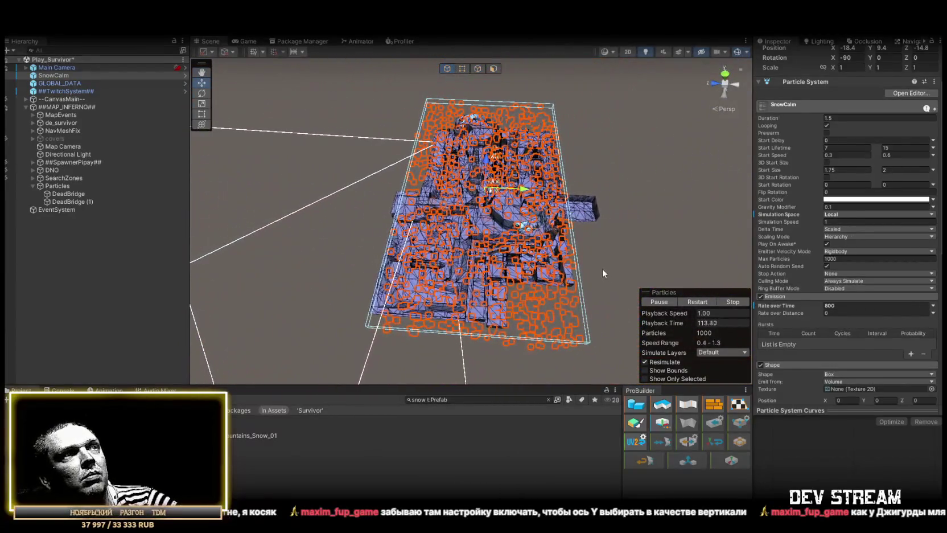
{"action": "scroll", "coordinate": [861, 349], "scroll_direction": "down", "scroll_amount": 2}
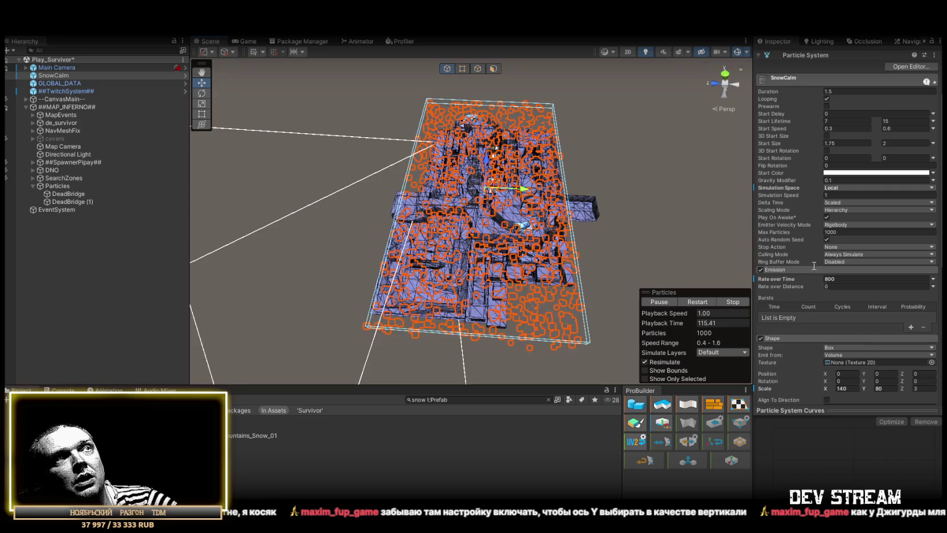
{"action": "mouse_move", "coordinate": [584, 206]}
{"action": "left_mouse_down"}
{"action": "mouse_move", "coordinate": [522, 104]}
{"action": "mouse_move", "coordinate": [559, 146]}
{"action": "left_mouse_up"}
{"action": "key", "text": "f"}
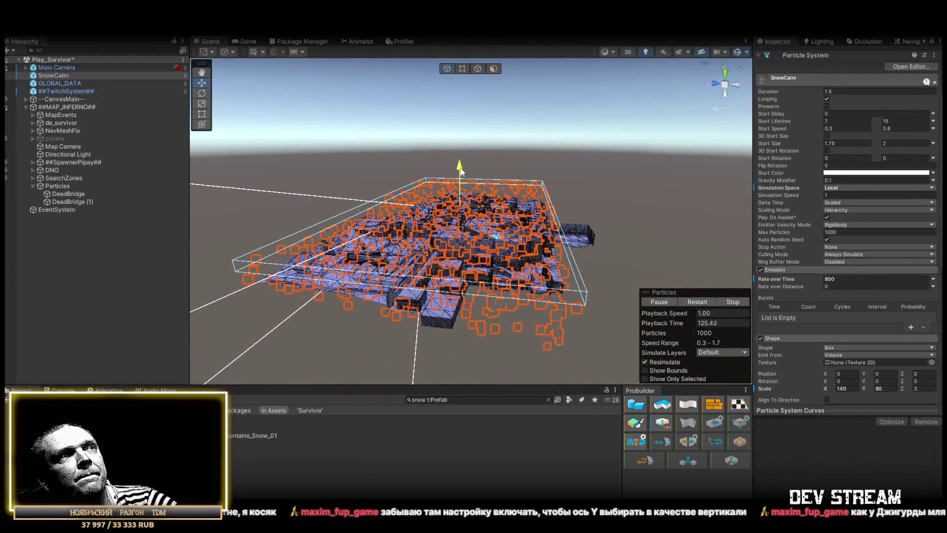
{"action": "mouse_move", "coordinate": [558, 168]}
{"action": "left_mouse_down"}
{"action": "mouse_move", "coordinate": [450, 273]}
{"action": "mouse_move", "coordinate": [453, 296]}
{"action": "mouse_move", "coordinate": [444, 274]}
{"action": "left_mouse_up"}
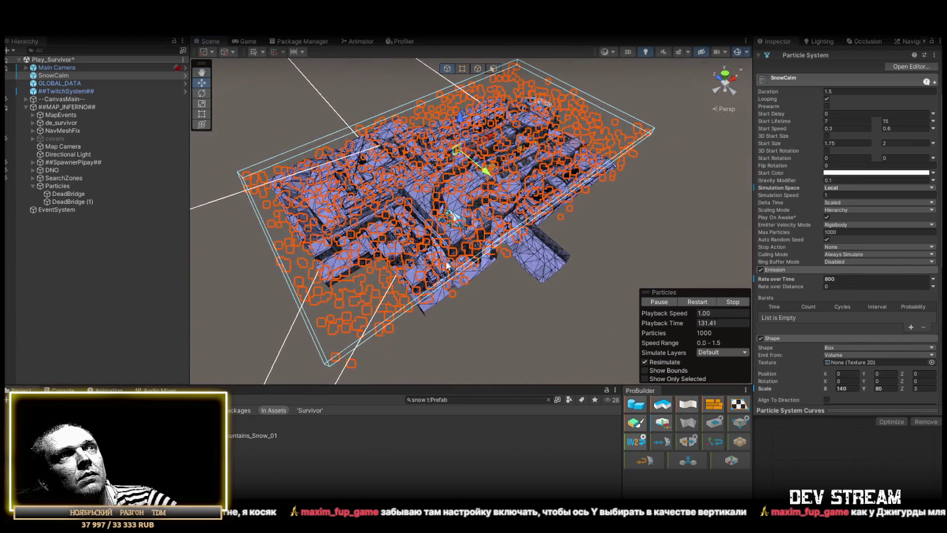
{"action": "key", "text": "ctrl+d"}
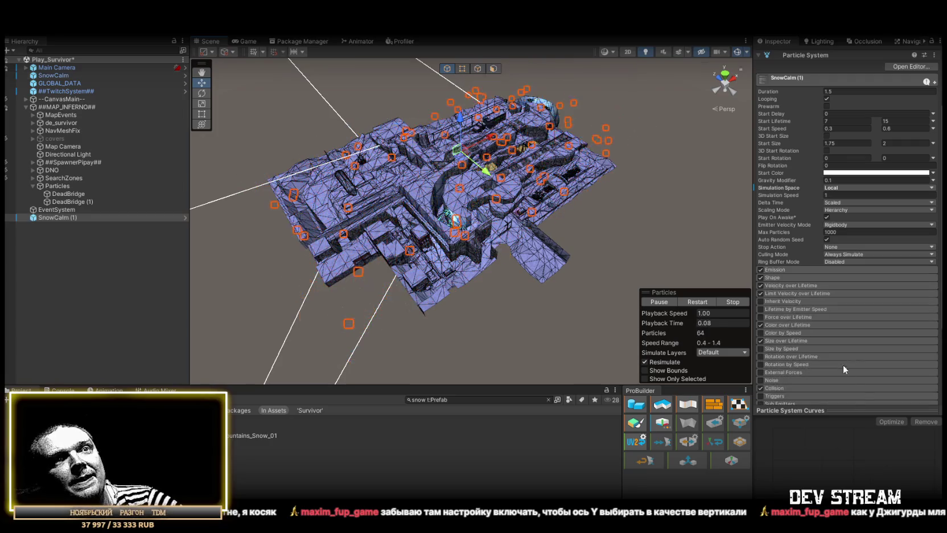
- Shrink the SnowCalm (1) emitter box and lower its emission rate to 20
{"action": "left_click", "coordinate": [795, 276]}
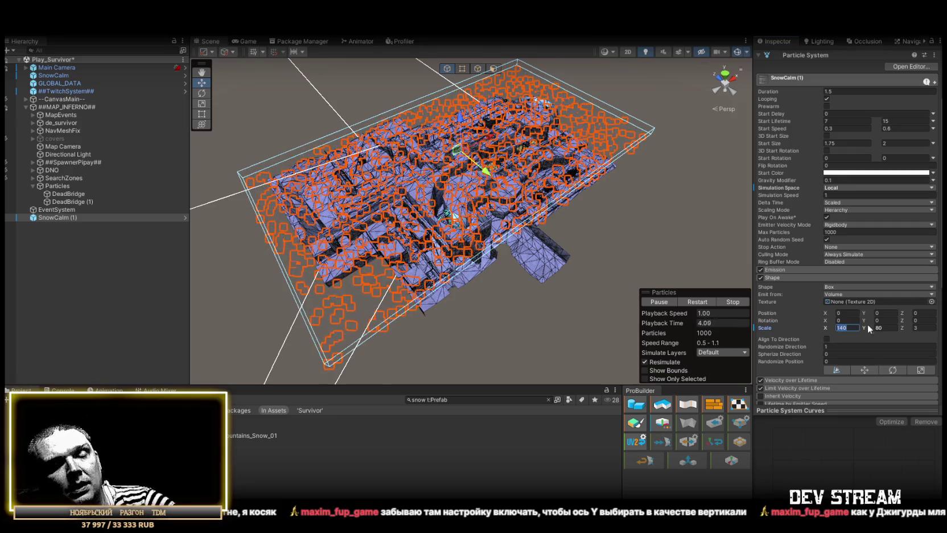
{"action": "type", "text": "4"}
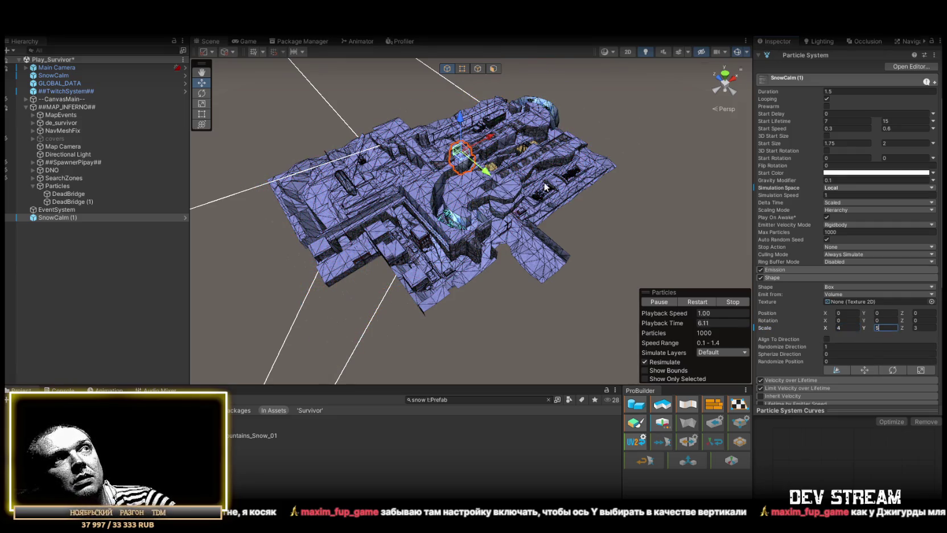
{"action": "left_click_drag", "start_coordinate": [545, 262], "coordinate": [480, 225]}
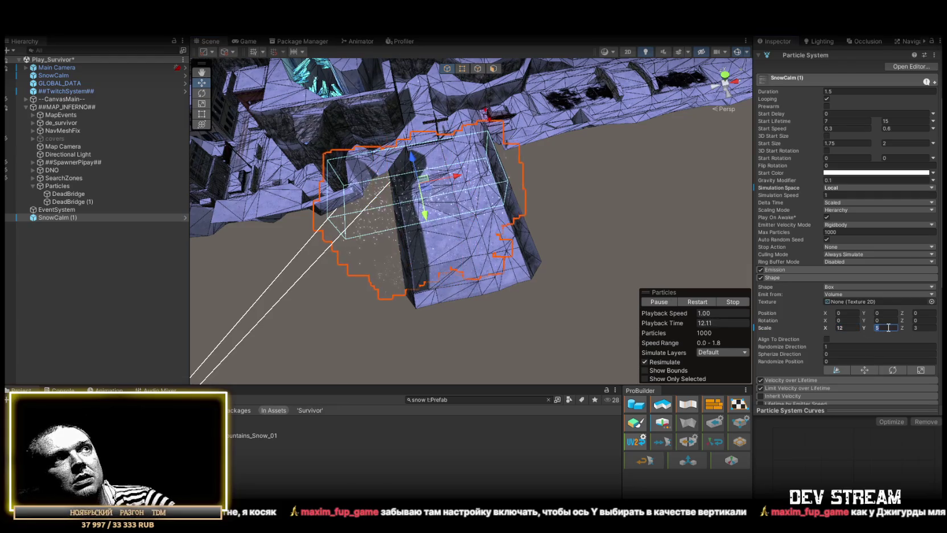
{"action": "type", "text": "2"}
{"action": "mouse_move", "coordinate": [657, 220]}
{"action": "left_mouse_down"}
{"action": "mouse_move", "coordinate": [465, 309]}
{"action": "mouse_move", "coordinate": [492, 285]}
{"action": "left_mouse_up"}
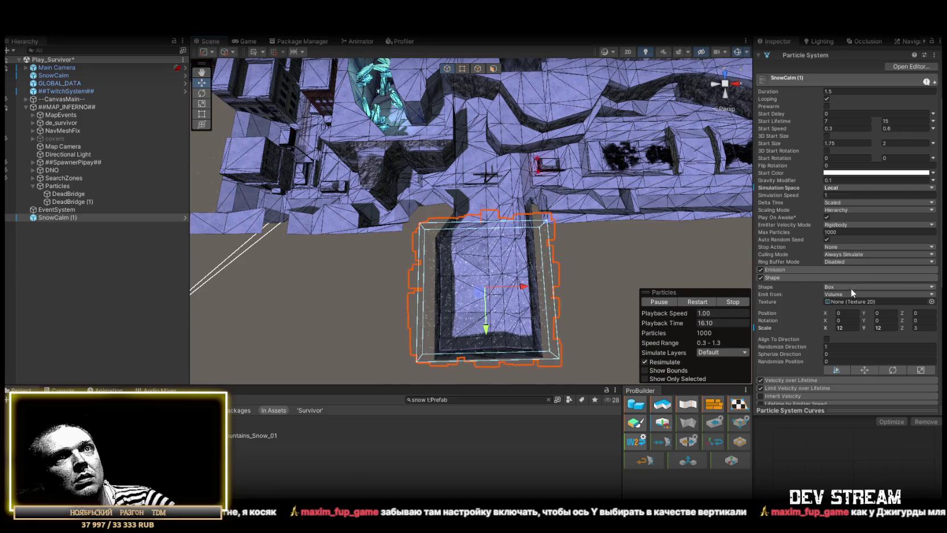
{"action": "left_click", "coordinate": [811, 270]}
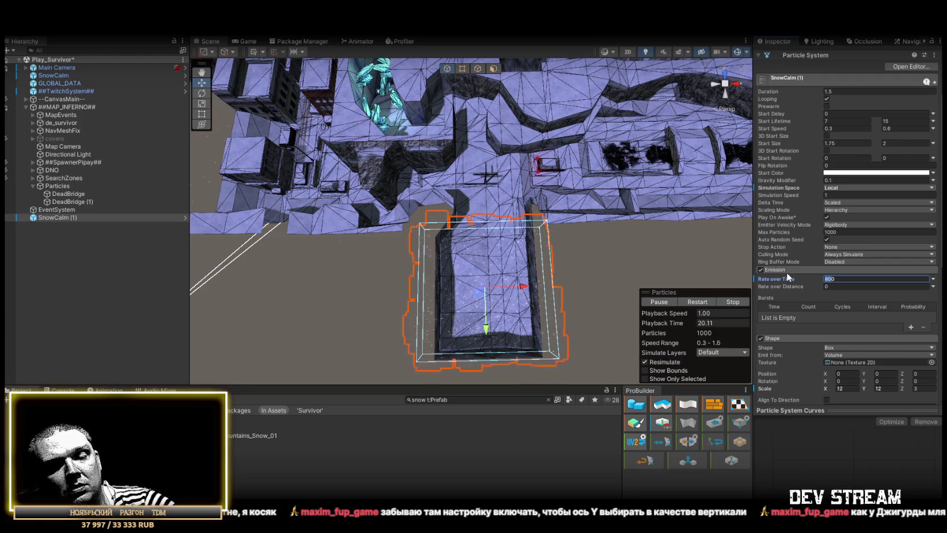
{"action": "type", "text": "80"}
{"action": "left_click_drag", "start_coordinate": [626, 211], "coordinate": [850, 288]}
{"action": "left_click", "coordinate": [830, 278]}
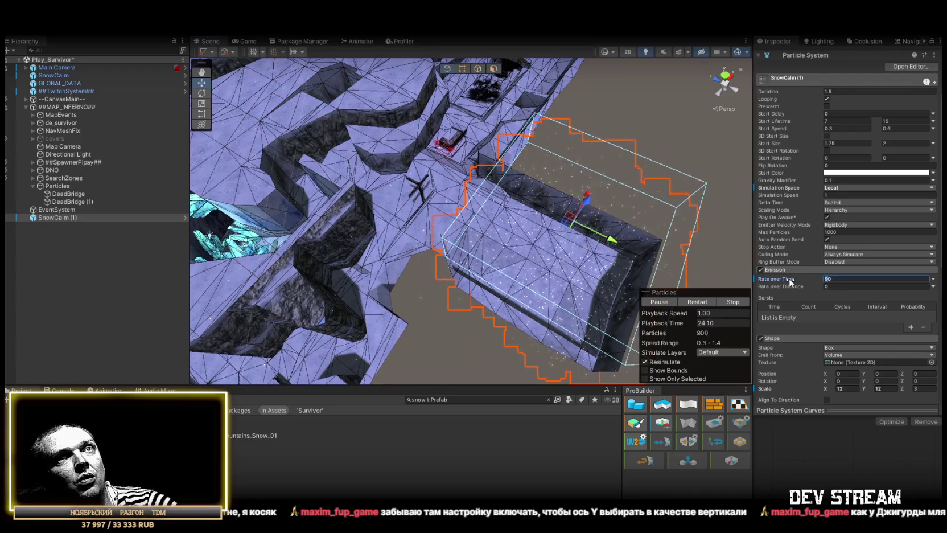
{"action": "type", "text": "20"}
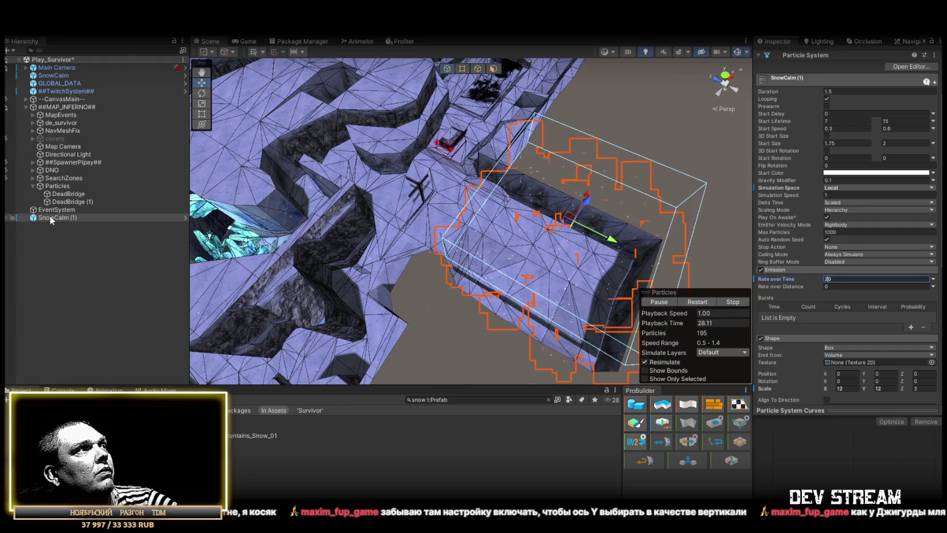
- Move both snow systems into Particles and switch off their Collision module
{"action": "left_click", "coordinate": [57, 76], "text": "ctrl"}
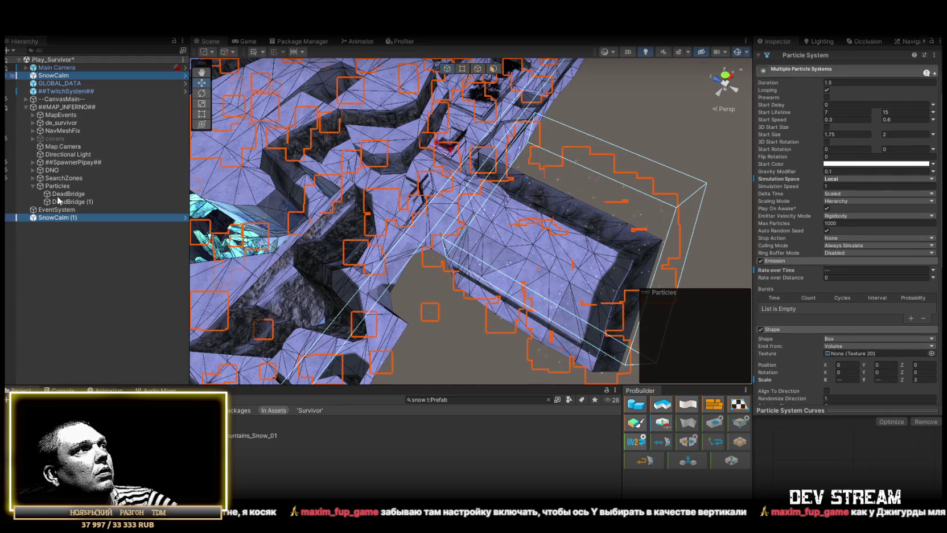
{"action": "left_click_drag", "start_coordinate": [59, 189], "coordinate": [62, 190]}
{"action": "mouse_move", "coordinate": [399, 204]}
{"action": "left_mouse_down"}
{"action": "mouse_move", "coordinate": [536, 149]}
{"action": "mouse_move", "coordinate": [325, 114]}
{"action": "mouse_move", "coordinate": [380, 99]}
{"action": "mouse_move", "coordinate": [352, 153]}
{"action": "mouse_move", "coordinate": [328, 157]}
{"action": "mouse_move", "coordinate": [365, 204]}
{"action": "mouse_move", "coordinate": [604, 231]}
{"action": "left_mouse_up"}
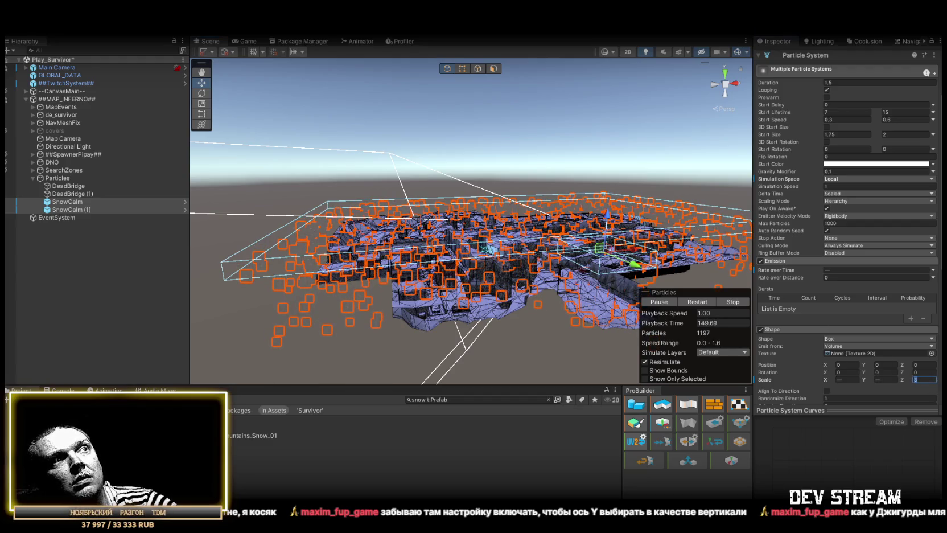
{"action": "mouse_move", "coordinate": [513, 262]}
{"action": "left_mouse_down"}
{"action": "mouse_move", "coordinate": [516, 194]}
{"action": "mouse_move", "coordinate": [528, 186]}
{"action": "left_mouse_up"}
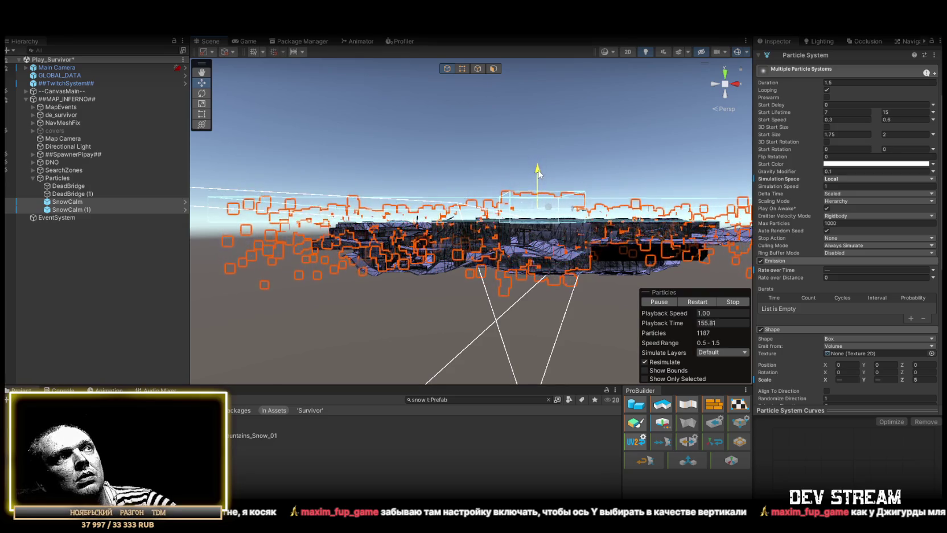
{"action": "mouse_move", "coordinate": [538, 171]}
{"action": "left_mouse_down"}
{"action": "mouse_move", "coordinate": [519, 235]}
{"action": "mouse_move", "coordinate": [540, 249]}
{"action": "mouse_move", "coordinate": [519, 233]}
{"action": "mouse_move", "coordinate": [533, 225]}
{"action": "mouse_move", "coordinate": [546, 234]}
{"action": "mouse_move", "coordinate": [515, 253]}
{"action": "mouse_move", "coordinate": [505, 235]}
{"action": "mouse_move", "coordinate": [229, 231]}
{"action": "mouse_move", "coordinate": [427, 234]}
{"action": "mouse_move", "coordinate": [396, 233]}
{"action": "mouse_move", "coordinate": [393, 220]}
{"action": "mouse_move", "coordinate": [448, 199]}
{"action": "mouse_move", "coordinate": [569, 228]}
{"action": "left_mouse_up"}
{"action": "scroll", "coordinate": [809, 342], "scroll_direction": "down", "scroll_amount": 10}
{"action": "left_click", "coordinate": [761, 283]}
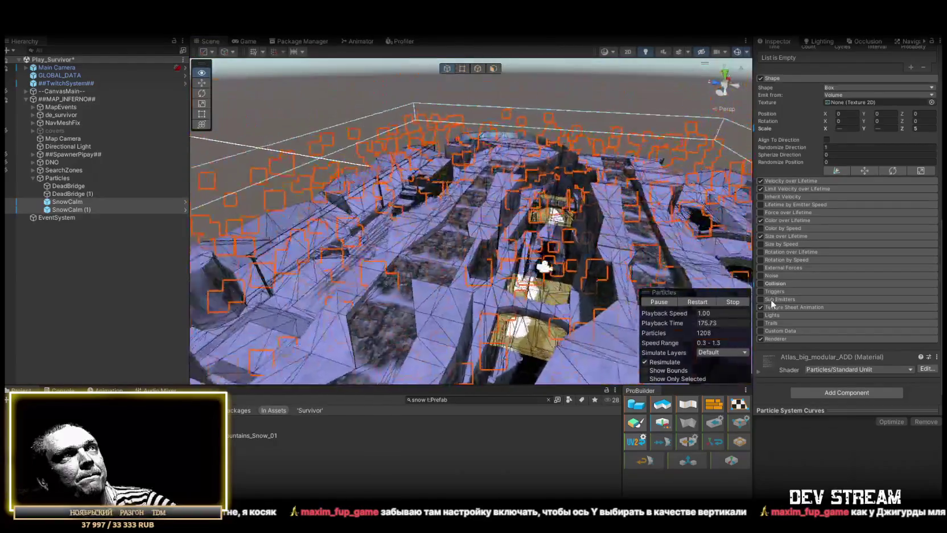
{"action": "key", "text": "f"}
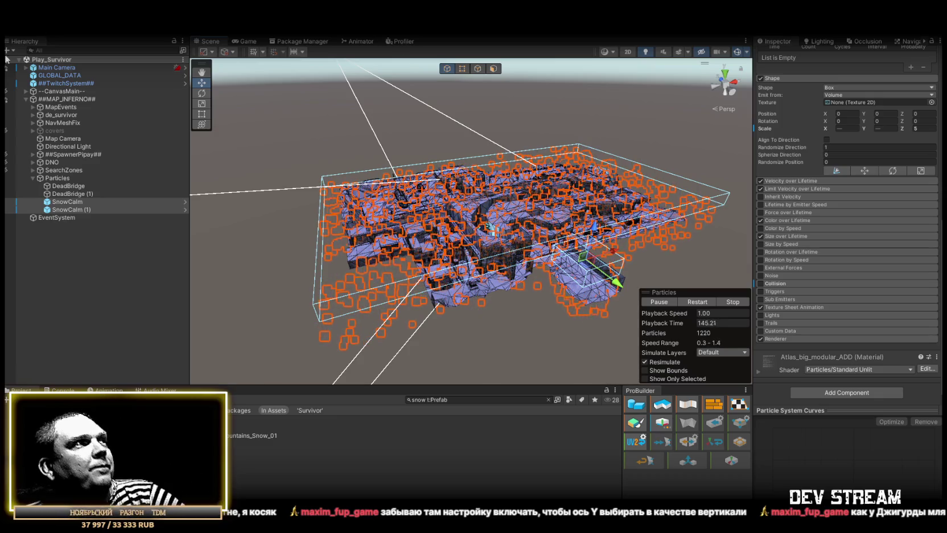
{"action": "left_click", "coordinate": [54, 178]}
- Delete the inactive covers object from the ##MAP_INFERNO## group
{"action": "left_click", "coordinate": [33, 177]}
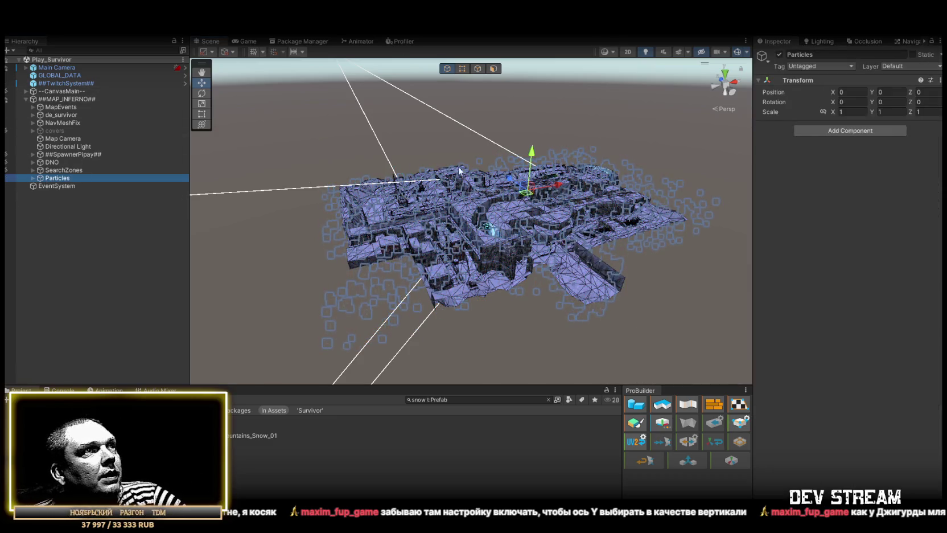
{"action": "scroll", "coordinate": [459, 166], "scroll_direction": "up", "scroll_amount": 10}
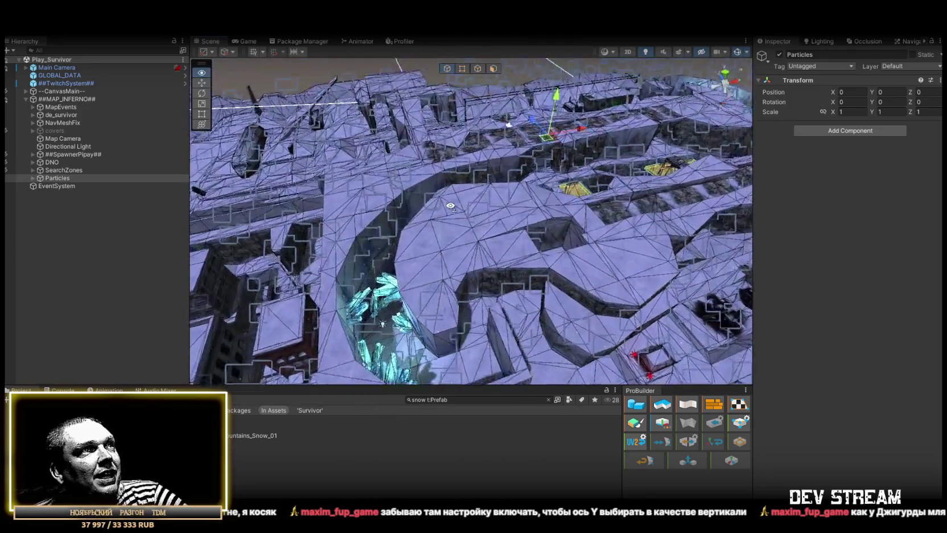
{"action": "scroll", "coordinate": [451, 206], "scroll_direction": "down", "scroll_amount": 5}
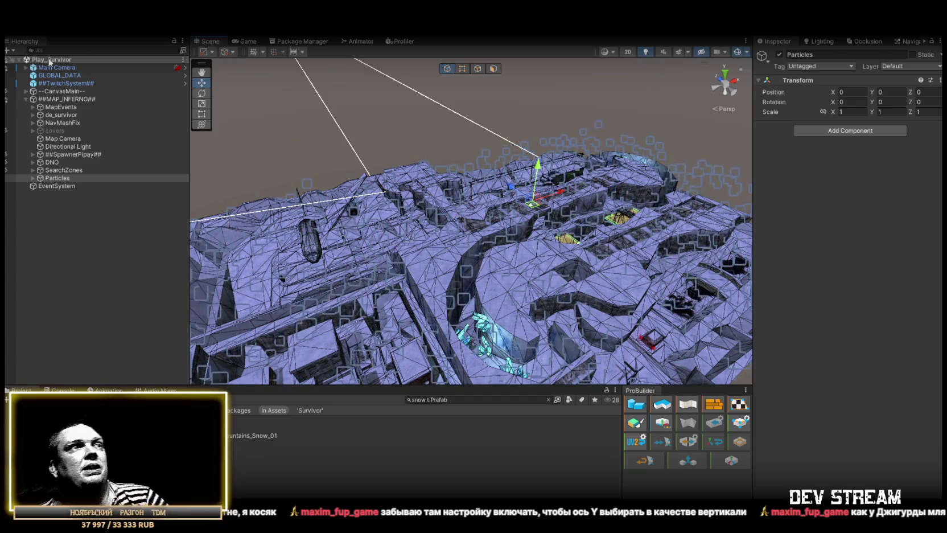
{"action": "scroll", "coordinate": [334, 101], "scroll_direction": "up", "scroll_amount": 10}
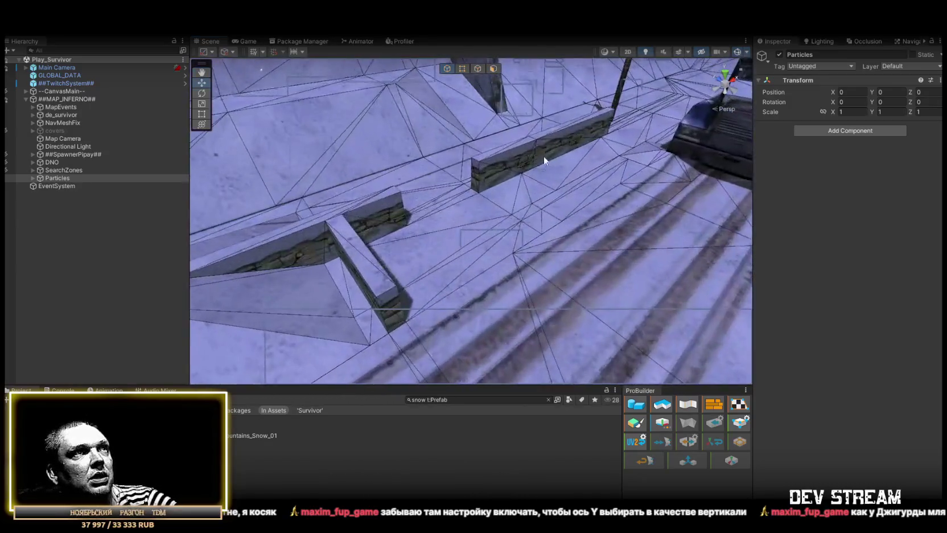
{"action": "mouse_move", "coordinate": [544, 156]}
{"action": "left_mouse_down"}
{"action": "mouse_move", "coordinate": [248, 150]}
{"action": "mouse_move", "coordinate": [439, 157]}
{"action": "mouse_move", "coordinate": [420, 93]}
{"action": "mouse_move", "coordinate": [205, 144]}
{"action": "left_mouse_up"}
{"action": "left_click", "coordinate": [72, 132]}
{"action": "key", "text": "Delete"}
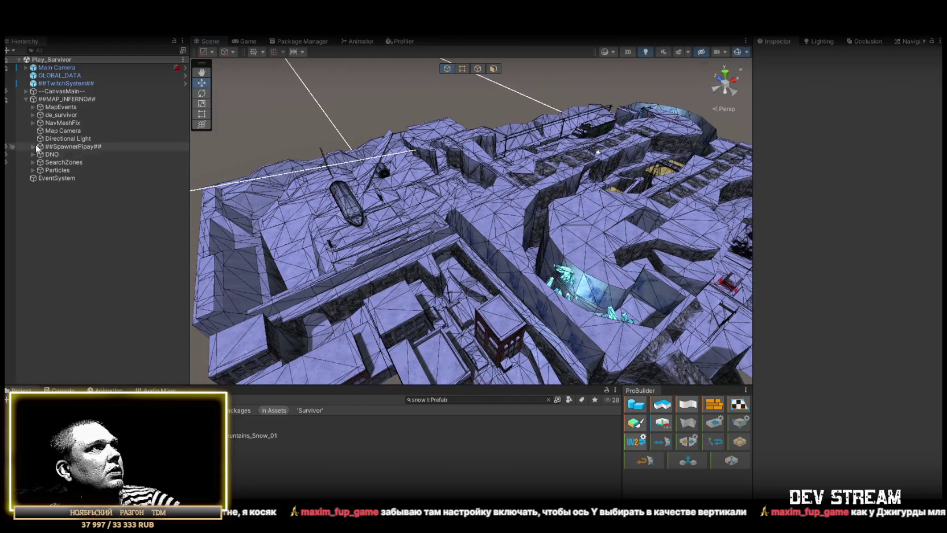
- Move the PlantB spawn point by the truck, to about X 11.36, Y 2.38, Z 3.13
{"action": "left_click", "coordinate": [32, 107]}
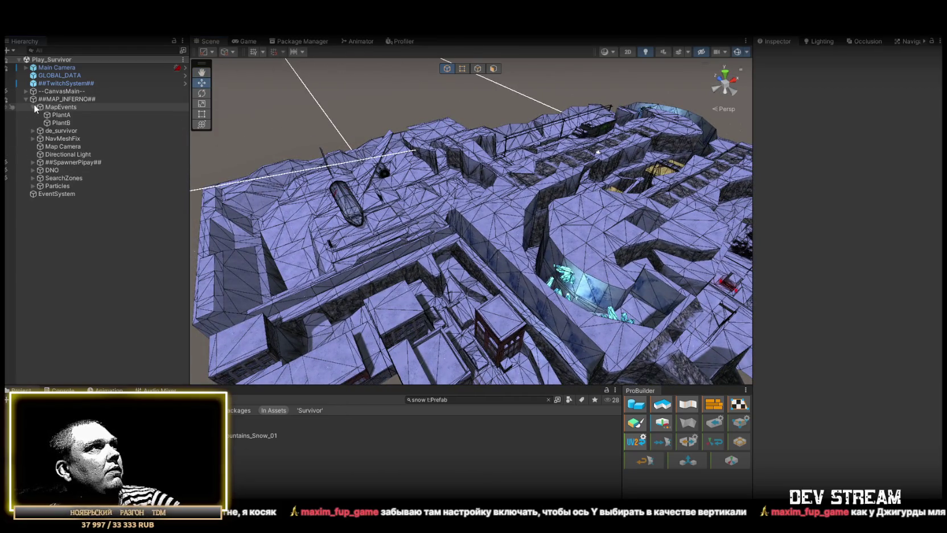
{"action": "left_click", "coordinate": [61, 122]}
{"action": "left_click_drag", "start_coordinate": [382, 179], "coordinate": [584, 158]}
{"action": "scroll", "coordinate": [581, 171], "scroll_direction": "up", "scroll_amount": 5}
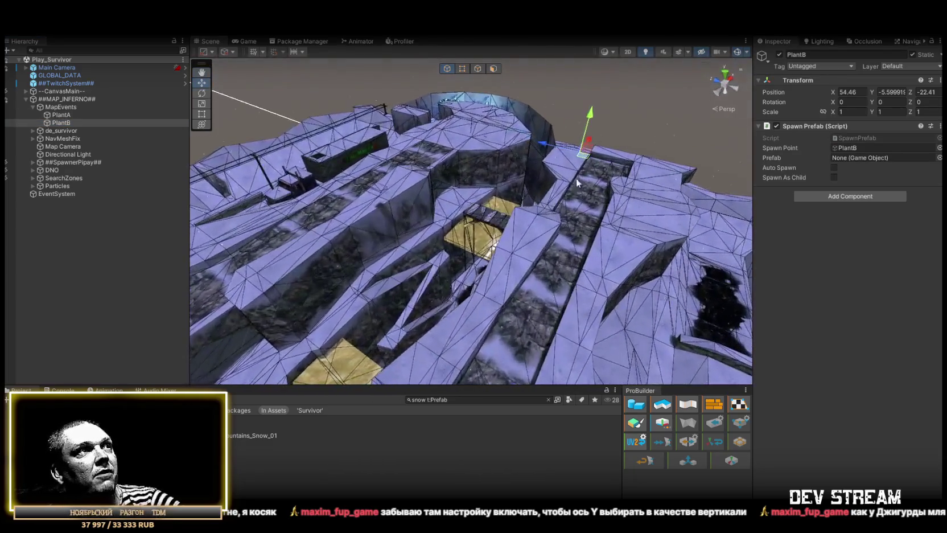
{"action": "mouse_move", "coordinate": [345, 195]}
{"action": "left_mouse_down"}
{"action": "mouse_move", "coordinate": [338, 171]}
{"action": "mouse_move", "coordinate": [380, 211]}
{"action": "mouse_move", "coordinate": [317, 232]}
{"action": "mouse_move", "coordinate": [273, 183]}
{"action": "mouse_move", "coordinate": [548, 246]}
{"action": "left_mouse_up"}
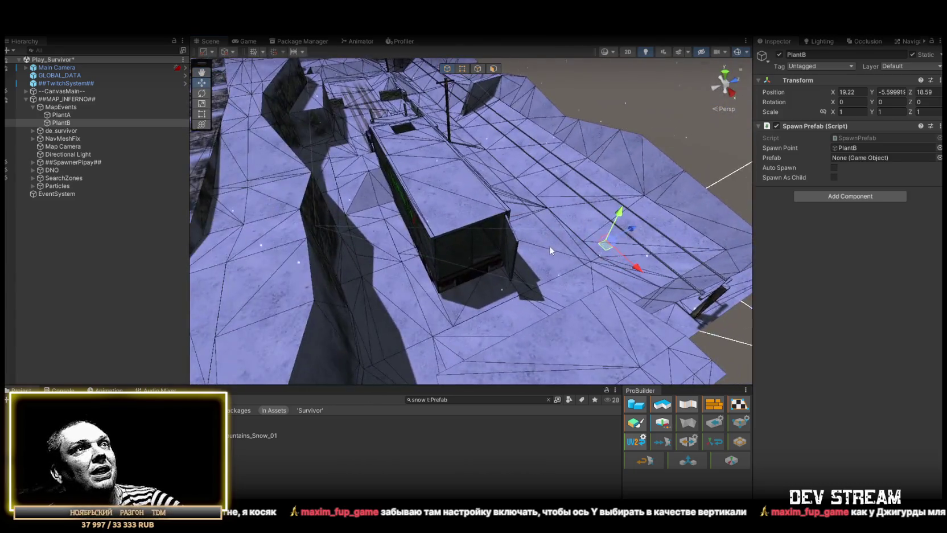
{"action": "scroll", "coordinate": [465, 217], "scroll_direction": "up", "scroll_amount": 5}
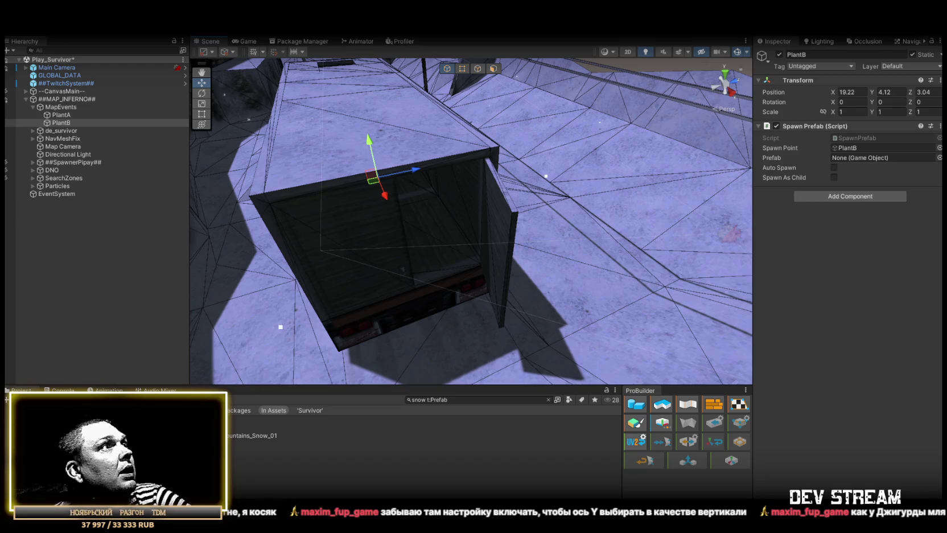
{"action": "double_click", "coordinate": [134, 124]}
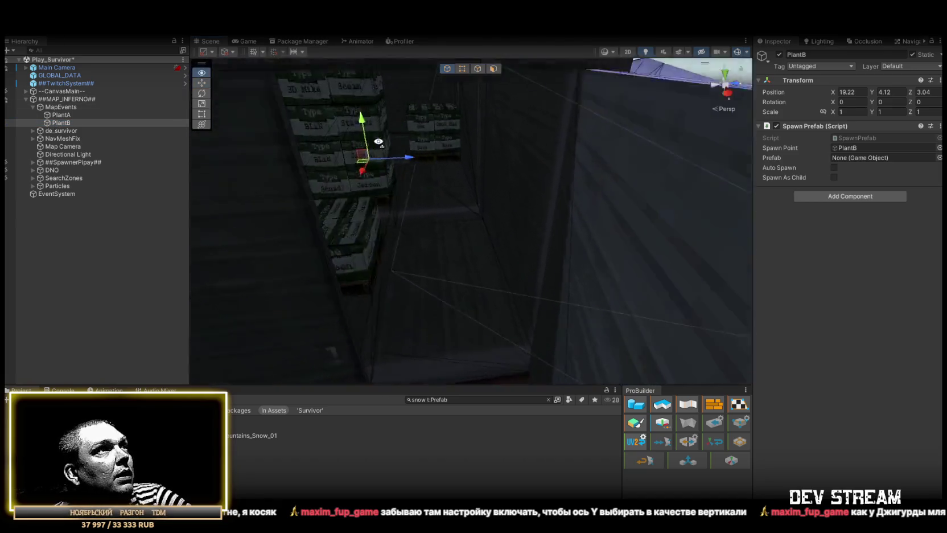
{"action": "mouse_move", "coordinate": [401, 149]}
{"action": "left_mouse_down"}
{"action": "mouse_move", "coordinate": [454, 174]}
{"action": "mouse_move", "coordinate": [468, 212]}
{"action": "mouse_move", "coordinate": [729, 311]}
{"action": "mouse_move", "coordinate": [607, 269]}
{"action": "mouse_move", "coordinate": [503, 302]}
{"action": "mouse_move", "coordinate": [502, 237]}
{"action": "mouse_move", "coordinate": [264, 167]}
{"action": "mouse_move", "coordinate": [446, 231]}
{"action": "mouse_move", "coordinate": [501, 192]}
{"action": "mouse_move", "coordinate": [529, 278]}
{"action": "mouse_move", "coordinate": [449, 265]}
{"action": "mouse_move", "coordinate": [300, 264]}
{"action": "mouse_move", "coordinate": [404, 263]}
{"action": "mouse_move", "coordinate": [439, 276]}
{"action": "mouse_move", "coordinate": [277, 136]}
{"action": "mouse_move", "coordinate": [228, 131]}
{"action": "left_mouse_up"}
- Drag PlantA out of empty space onto the map beside the plane, near X -58.89, Y 2.01, Z 8.14
{"action": "double_click", "coordinate": [76, 115]}
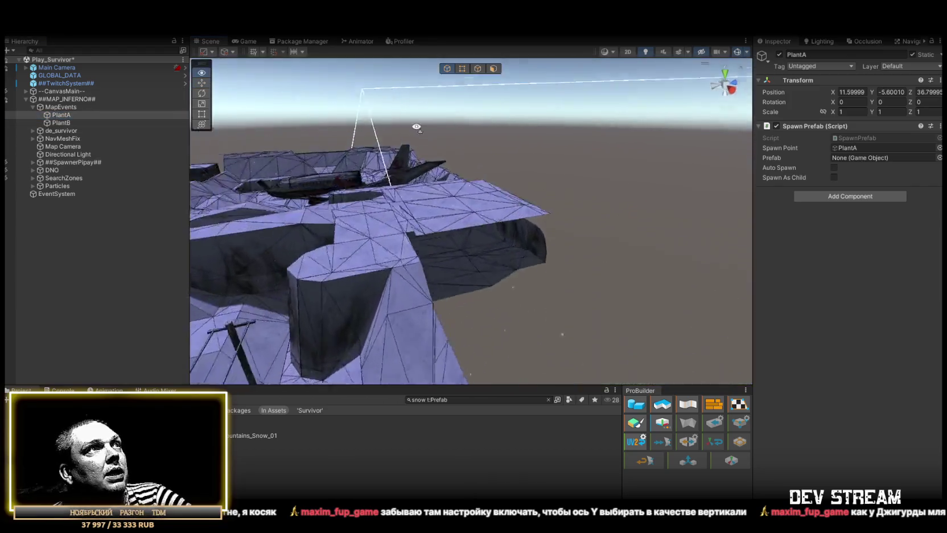
{"action": "scroll", "coordinate": [472, 222], "scroll_direction": "down", "scroll_amount": 5}
{"action": "mouse_move", "coordinate": [904, 142]}
{"action": "left_mouse_down", "text": "alt"}
{"action": "mouse_move", "coordinate": [907, 164]}
{"action": "mouse_move", "coordinate": [885, 173]}
{"action": "left_mouse_up", "text": "alt"}
{"action": "left_click_drag", "start_coordinate": [313, 169], "coordinate": [488, 263]}
{"action": "scroll", "coordinate": [488, 263], "scroll_direction": "up", "scroll_amount": 8}
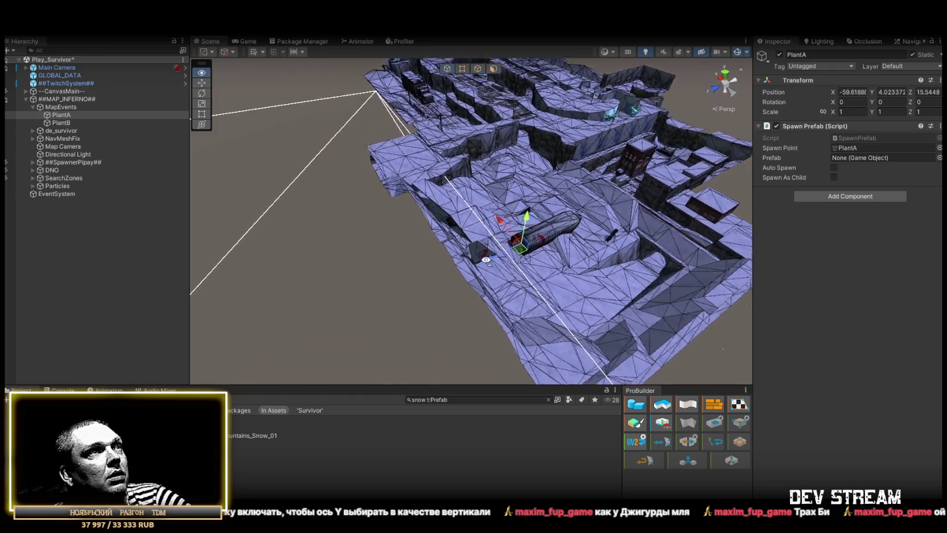
{"action": "left_click_drag", "start_coordinate": [632, 262], "coordinate": [643, 181], "text": "alt"}
{"action": "mouse_move", "coordinate": [600, 149]}
{"action": "left_mouse_down"}
{"action": "mouse_move", "coordinate": [510, 203]}
{"action": "mouse_move", "coordinate": [480, 208]}
{"action": "mouse_move", "coordinate": [546, 196]}
{"action": "mouse_move", "coordinate": [570, 229]}
{"action": "mouse_move", "coordinate": [516, 195]}
{"action": "mouse_move", "coordinate": [508, 177]}
{"action": "mouse_move", "coordinate": [676, 211]}
{"action": "mouse_move", "coordinate": [632, 227]}
{"action": "mouse_move", "coordinate": [556, 235]}
{"action": "mouse_move", "coordinate": [649, 227]}
{"action": "left_mouse_up"}
{"action": "scroll", "coordinate": [633, 227], "scroll_direction": "down", "scroll_amount": 5}
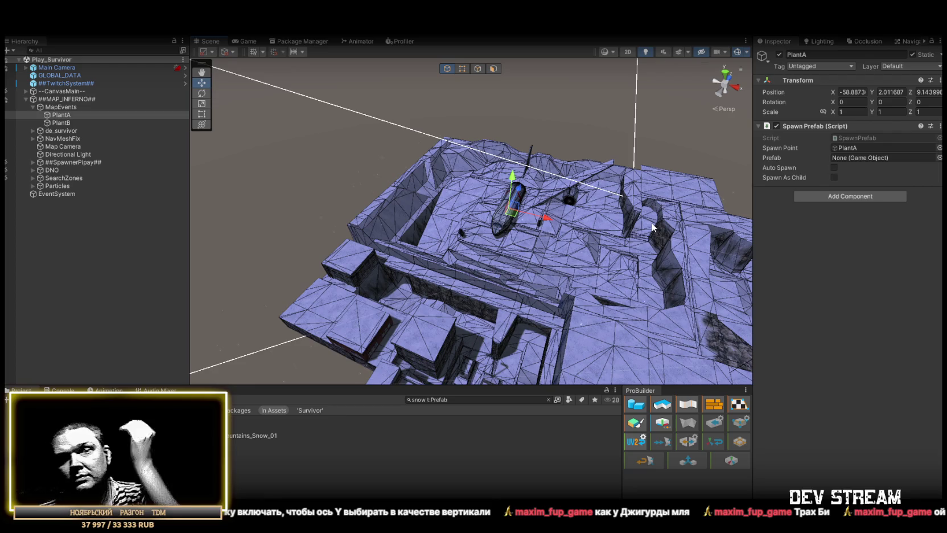
{"action": "mouse_move", "coordinate": [652, 226]}
{"action": "left_mouse_down", "text": "alt"}
{"action": "mouse_move", "coordinate": [457, 217]}
{"action": "mouse_move", "coordinate": [362, 153]}
{"action": "mouse_move", "coordinate": [461, 159]}
{"action": "mouse_move", "coordinate": [527, 178]}
{"action": "mouse_move", "coordinate": [538, 120]}
{"action": "mouse_move", "coordinate": [434, 185]}
{"action": "mouse_move", "coordinate": [398, 140]}
{"action": "left_mouse_up", "text": "alt"}
{"action": "scroll", "coordinate": [569, 225], "scroll_direction": "up", "scroll_amount": 5}
- Select MainMap, expand its Mesh Renderer materials, and review slots from 3DMHOUSE2 down to 3DMSCORB
{"action": "left_click", "coordinate": [443, 146]}
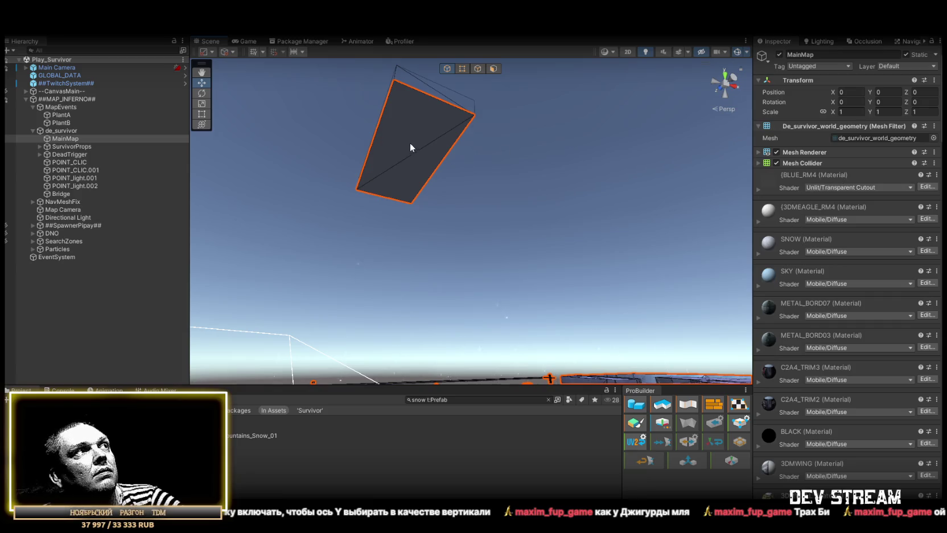
{"action": "left_click", "coordinate": [758, 152]}
{"action": "left_click", "coordinate": [865, 176]}
{"action": "left_click", "coordinate": [862, 188]}
{"action": "left_click", "coordinate": [862, 197]}
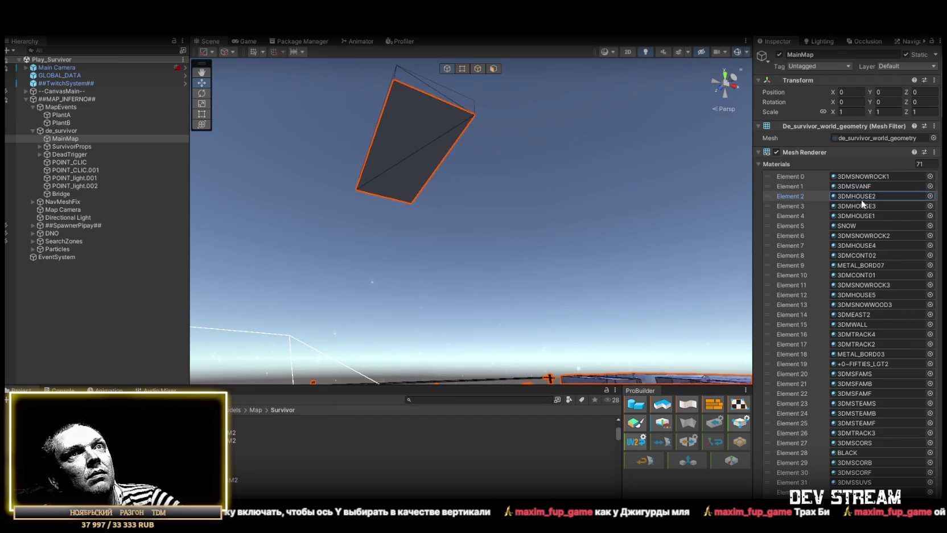
{"action": "left_click", "coordinate": [859, 206]}
{"action": "left_click", "coordinate": [858, 216]}
{"action": "left_click", "coordinate": [859, 226]}
{"action": "left_click", "coordinate": [860, 236]}
{"action": "left_click", "coordinate": [861, 245]}
{"action": "left_click", "coordinate": [861, 255]}
{"action": "left_click", "coordinate": [863, 266]}
{"action": "left_click", "coordinate": [865, 275]}
{"action": "left_click", "coordinate": [868, 285]}
{"action": "left_click", "coordinate": [871, 295]}
{"action": "left_click", "coordinate": [876, 304]}
{"action": "left_click", "coordinate": [870, 314]}
{"action": "left_click", "coordinate": [862, 324]}
{"action": "left_click", "coordinate": [863, 335]}
{"action": "left_click", "coordinate": [863, 344]}
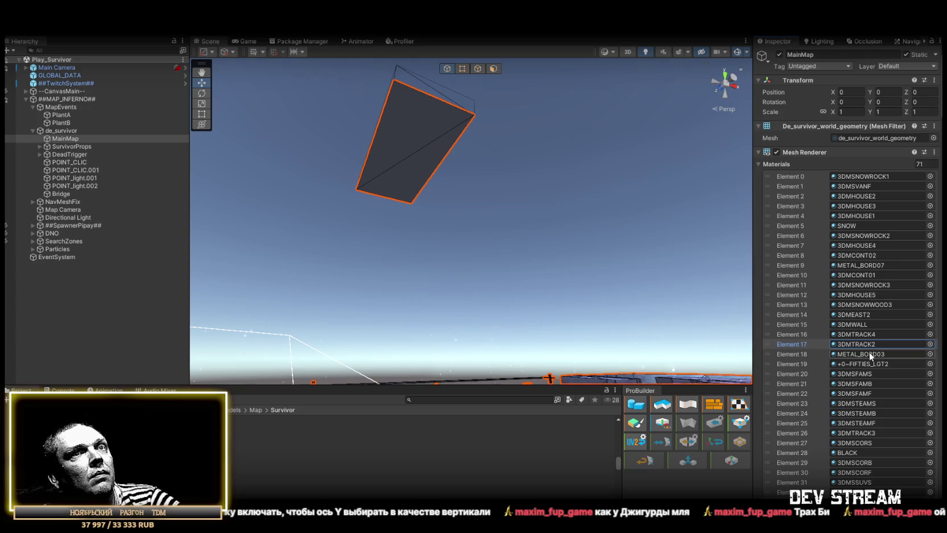
{"action": "left_click", "coordinate": [863, 354]}
{"action": "left_click", "coordinate": [858, 365]}
{"action": "left_click", "coordinate": [856, 374]}
{"action": "left_click", "coordinate": [854, 383]}
{"action": "left_click", "coordinate": [853, 395]}
{"action": "left_click", "coordinate": [853, 404]}
{"action": "left_click", "coordinate": [854, 413]}
{"action": "left_click", "coordinate": [855, 423]}
{"action": "left_click", "coordinate": [856, 433]}
{"action": "left_click", "coordinate": [858, 443]}
{"action": "left_click", "coordinate": [856, 452]}
{"action": "left_click", "coordinate": [855, 463]}
{"action": "left_click", "coordinate": [855, 483]}
{"action": "left_click", "coordinate": [854, 492]}
- Continue down the materials list through 3DMSSUVF, 3DMSNOWWOOD1, 3DMGLET02 and 3DMWING
{"action": "scroll", "coordinate": [877, 444], "scroll_direction": "down", "scroll_amount": 5}
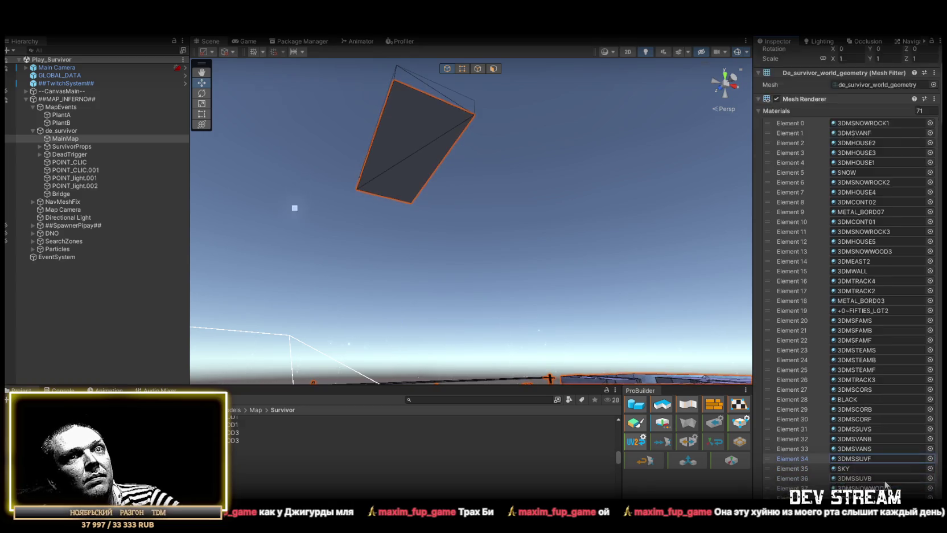
{"action": "left_click", "coordinate": [850, 406]}
{"action": "left_click", "coordinate": [849, 415]}
{"action": "left_click", "coordinate": [853, 424]}
{"action": "left_click", "coordinate": [857, 434]}
{"action": "left_click", "coordinate": [860, 448]}
{"action": "left_click", "coordinate": [862, 456]}
{"action": "left_click", "coordinate": [861, 464]}
{"action": "left_click", "coordinate": [861, 474]}
{"action": "left_click", "coordinate": [877, 484]}
{"action": "left_click", "coordinate": [888, 493]}
{"action": "scroll", "coordinate": [887, 483], "scroll_direction": "down", "scroll_amount": 4}
{"action": "scroll", "coordinate": [886, 482], "scroll_direction": "down", "scroll_amount": 1}
{"action": "left_click", "coordinate": [857, 467]}
{"action": "left_click", "coordinate": [857, 476]}
{"action": "left_click", "coordinate": [859, 486]}
- Review the remaining slots past 3DMROTOR2, 3DMICE03 and 3DMLAN2 to 3DMEAGLE_RM4 at Element 70
{"action": "scroll", "coordinate": [862, 418], "scroll_direction": "down", "scroll_amount": 4}
{"action": "left_click", "coordinate": [855, 386]}
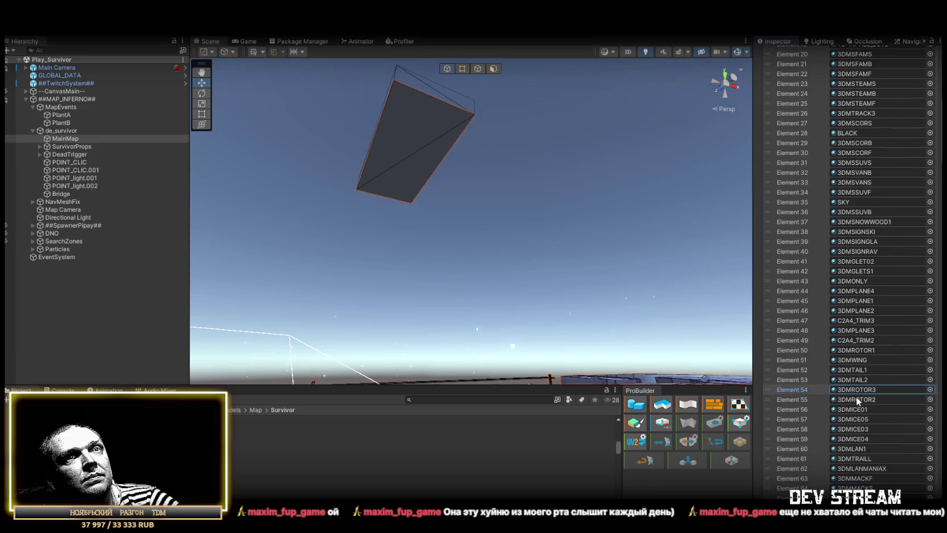
{"action": "left_click", "coordinate": [856, 398]}
{"action": "left_click", "coordinate": [855, 409]}
{"action": "left_click", "coordinate": [856, 420]}
{"action": "left_click", "coordinate": [857, 429]}
{"action": "left_click", "coordinate": [860, 440]}
{"action": "left_click", "coordinate": [861, 450]}
{"action": "left_click", "coordinate": [862, 459]}
{"action": "left_click", "coordinate": [864, 469]}
{"action": "left_click", "coordinate": [862, 479]}
{"action": "left_click", "coordinate": [863, 488]}
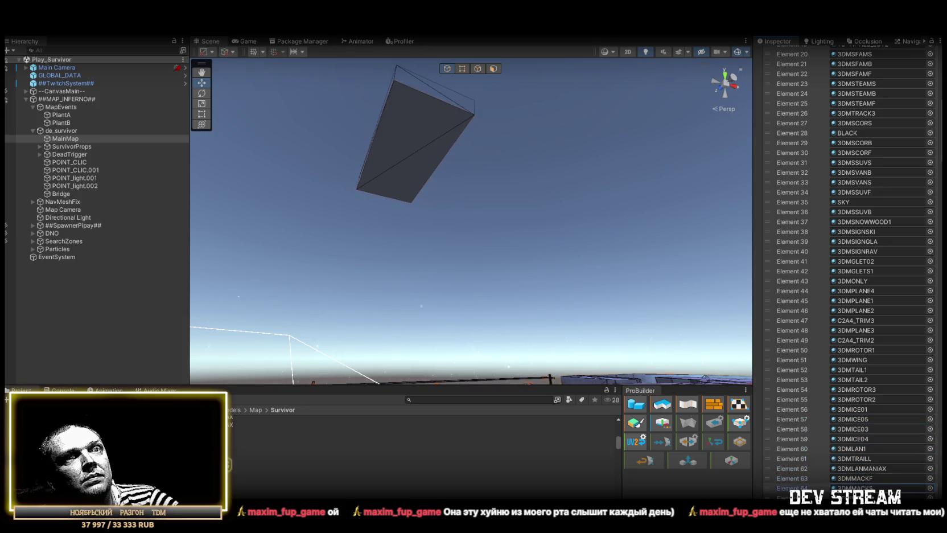
{"action": "scroll", "coordinate": [894, 493], "scroll_direction": "down", "scroll_amount": 5}
{"action": "left_click", "coordinate": [851, 390]}
{"action": "left_click", "coordinate": [853, 400]}
{"action": "left_click", "coordinate": [856, 410]}
{"action": "left_click", "coordinate": [860, 421]}
{"action": "left_click", "coordinate": [861, 430]}
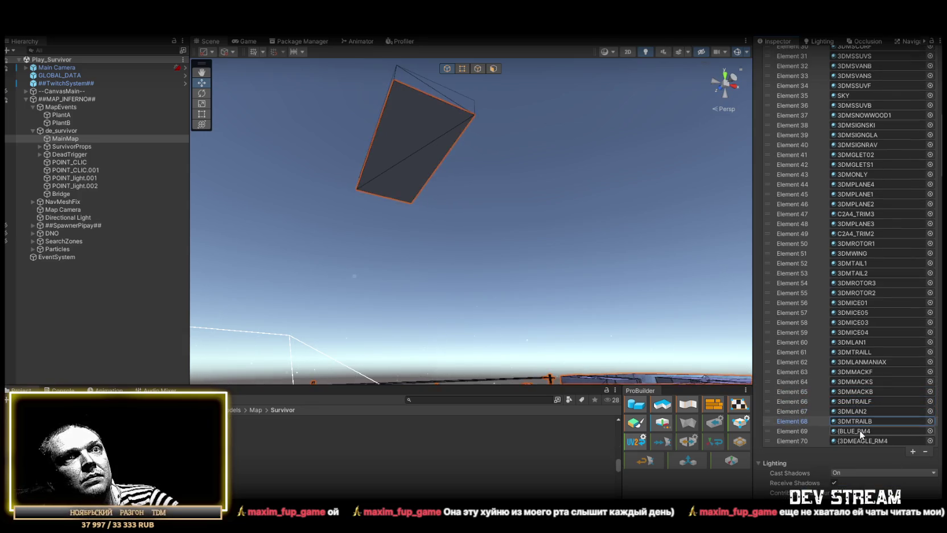
{"action": "left_click", "coordinate": [859, 439]}
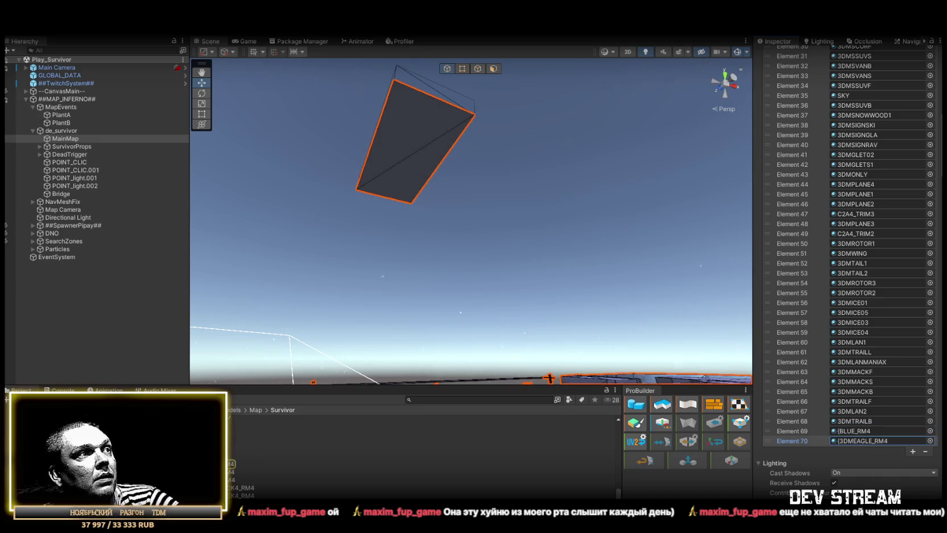
- Open the 3DMEAGLE_RM4 material and browse base textures, trying +0~GENERIC86B
{"action": "double_click", "coordinate": [855, 440]}
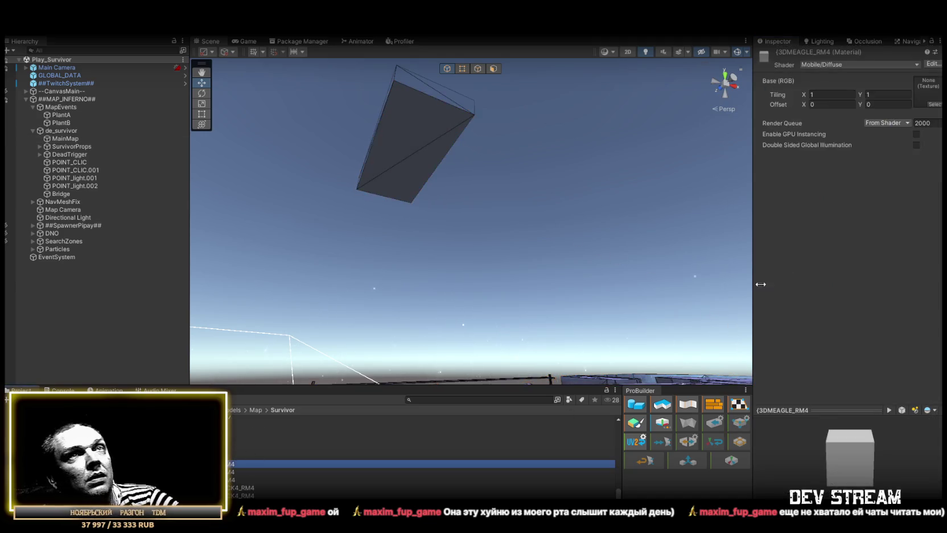
{"action": "left_click", "coordinate": [847, 66]}
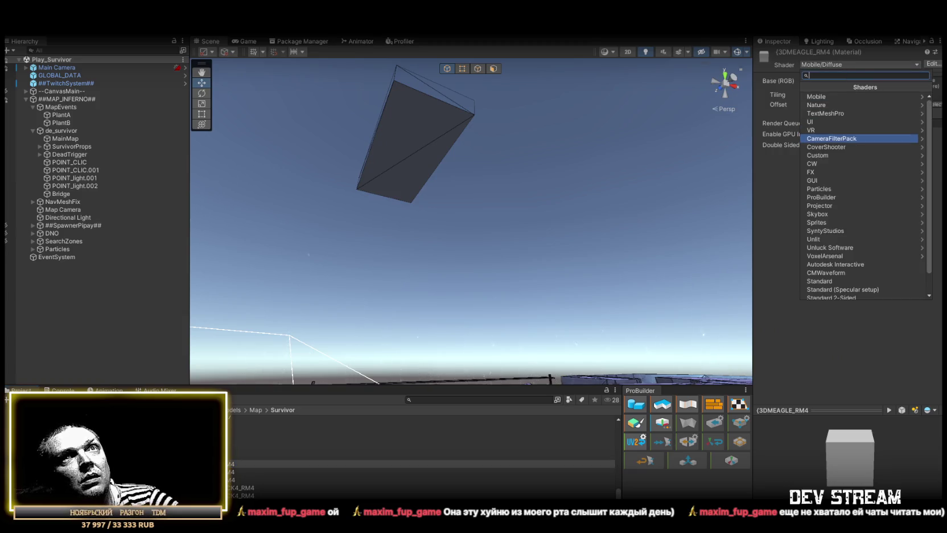
{"action": "left_click", "coordinate": [937, 103]}
{"action": "left_click", "coordinate": [937, 104]}
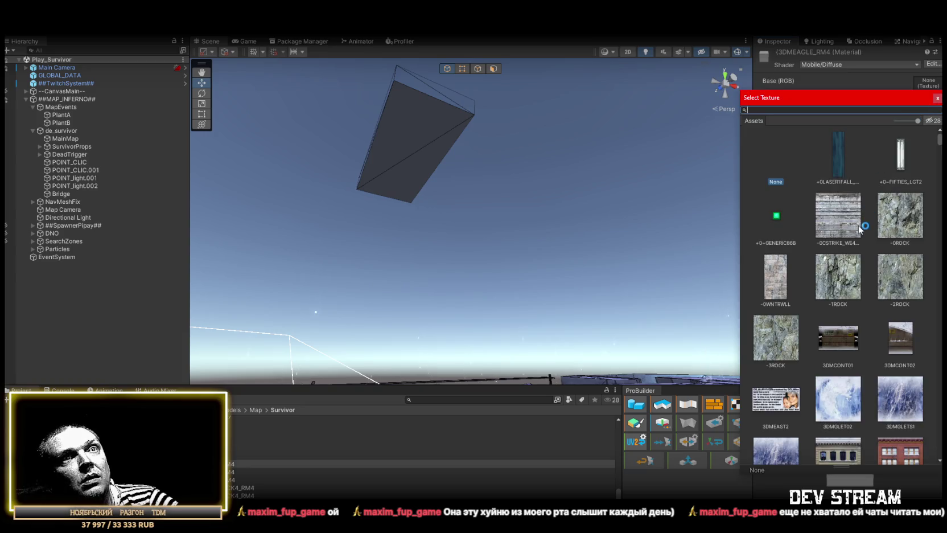
{"action": "scroll", "coordinate": [841, 310], "scroll_direction": "down", "scroll_amount": 10}
{"action": "scroll", "coordinate": [841, 310], "scroll_direction": "down", "scroll_amount": 15}
{"action": "scroll", "coordinate": [839, 309], "scroll_direction": "down", "scroll_amount": 10}
{"action": "scroll", "coordinate": [837, 304], "scroll_direction": "down", "scroll_amount": 3}
{"action": "scroll", "coordinate": [836, 304], "scroll_direction": "up", "scroll_amount": 10}
{"action": "scroll", "coordinate": [838, 304], "scroll_direction": "up", "scroll_amount": 15}
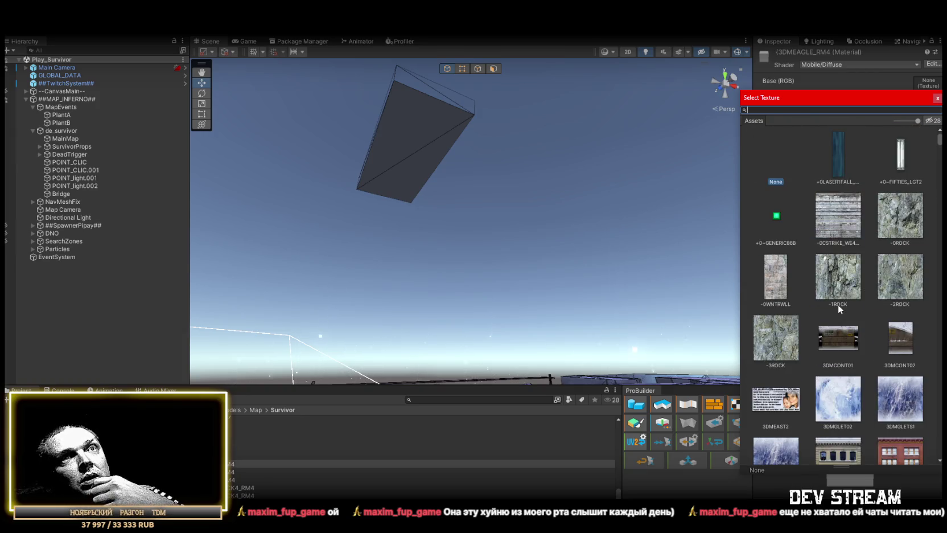
{"action": "left_click", "coordinate": [777, 219]}
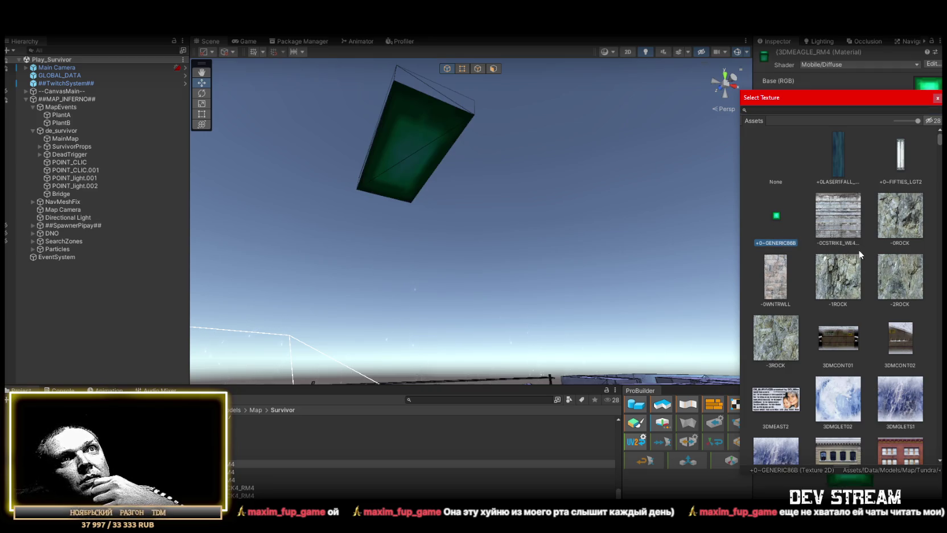
- Clear the green base texture to None and assign 6-pixel-heart-6 as the Base (RGB) map
{"action": "left_click", "coordinate": [782, 161]}
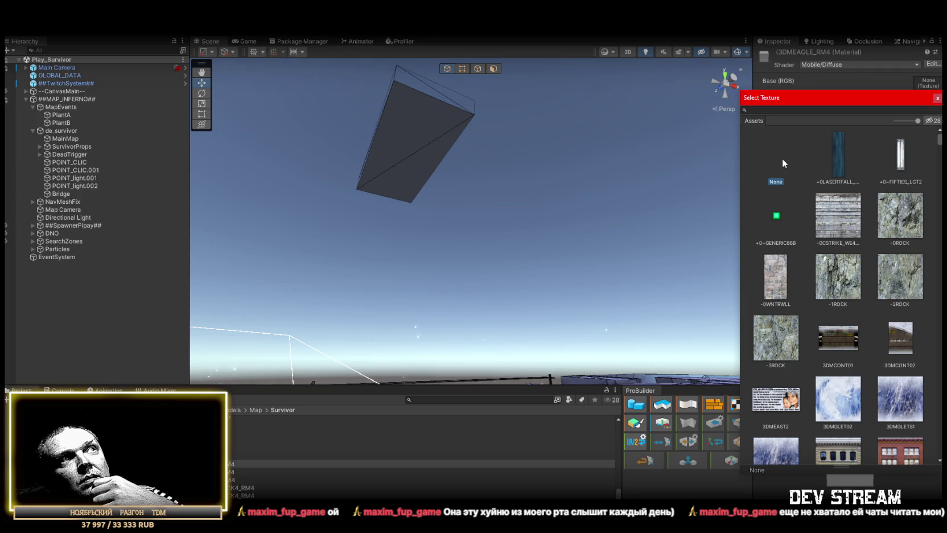
{"action": "scroll", "coordinate": [860, 257], "scroll_direction": "down", "scroll_amount": 10}
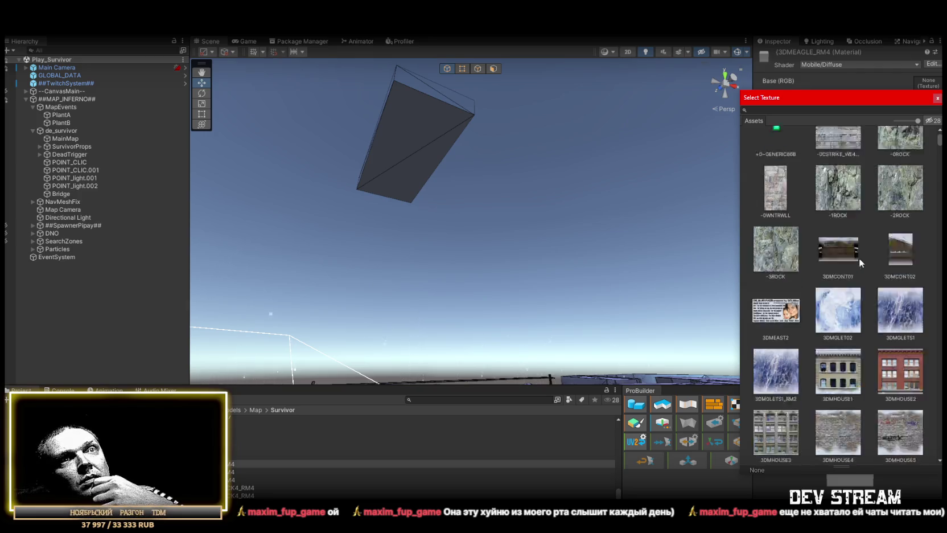
{"action": "scroll", "coordinate": [861, 259], "scroll_direction": "down", "scroll_amount": 8}
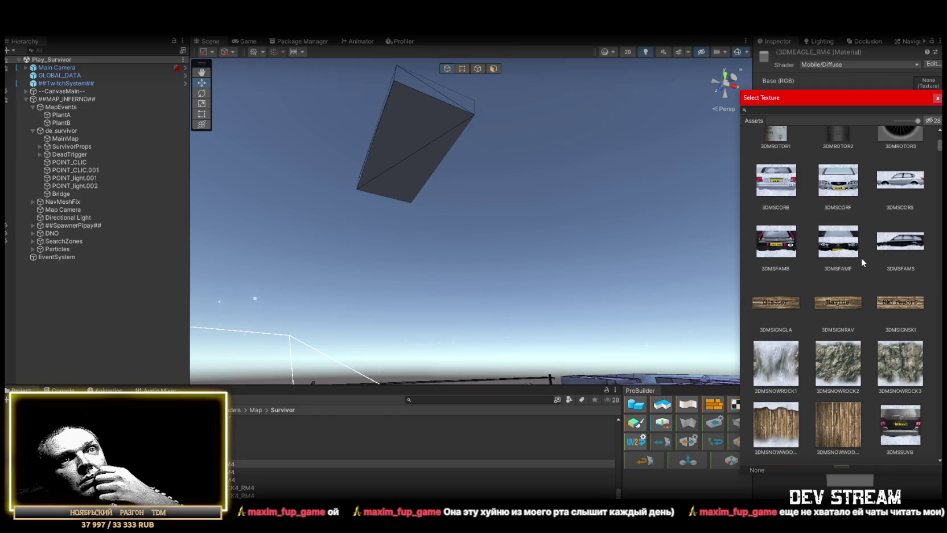
{"action": "scroll", "coordinate": [862, 257], "scroll_direction": "down", "scroll_amount": 1}
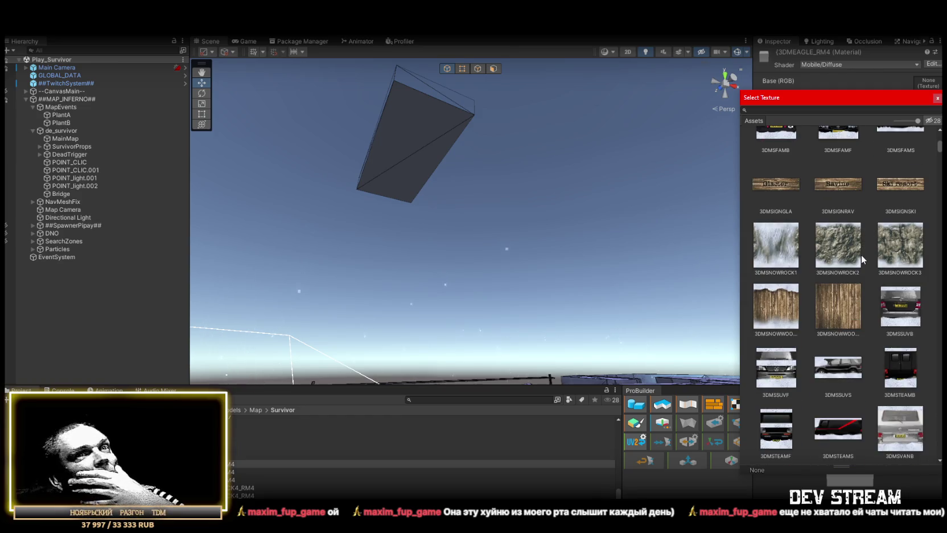
{"action": "scroll", "coordinate": [862, 258], "scroll_direction": "down", "scroll_amount": 10}
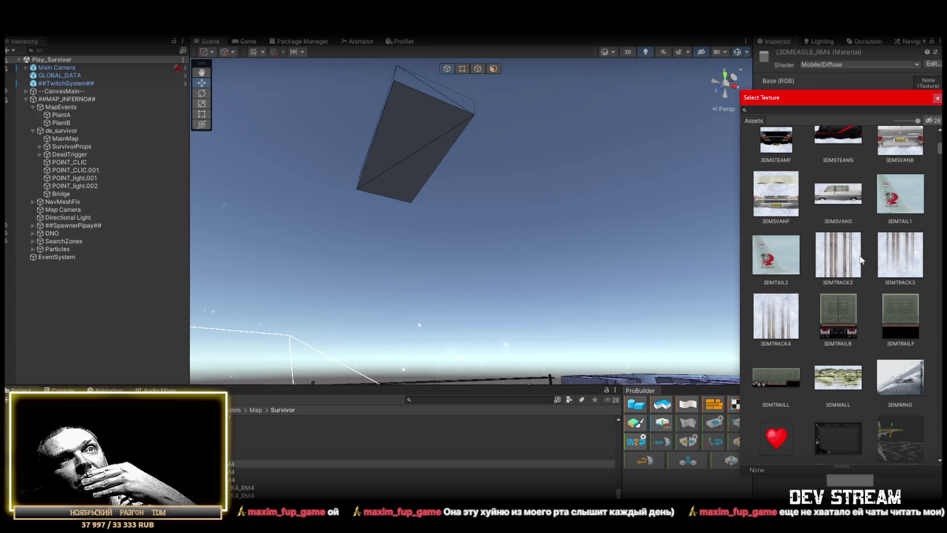
{"action": "scroll", "coordinate": [862, 259], "scroll_direction": "down", "scroll_amount": 7}
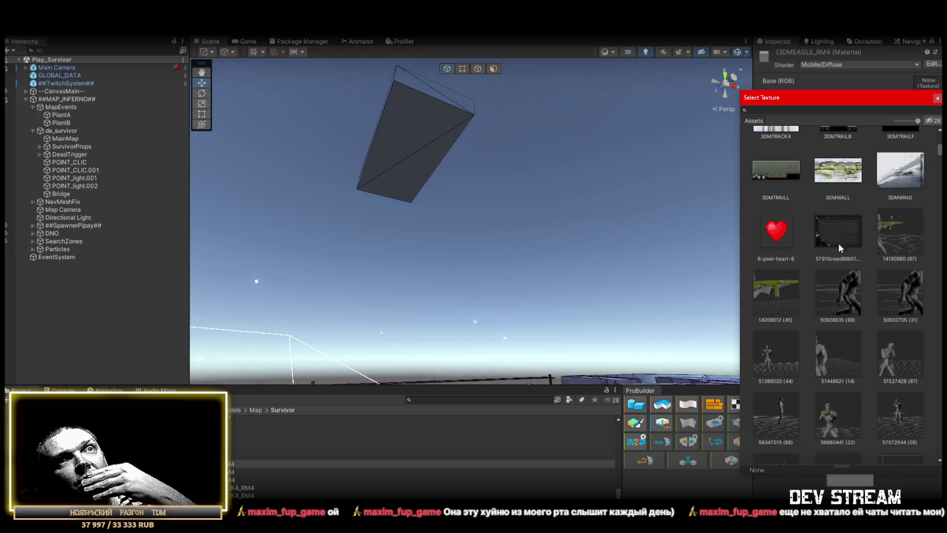
{"action": "left_click", "coordinate": [785, 230]}
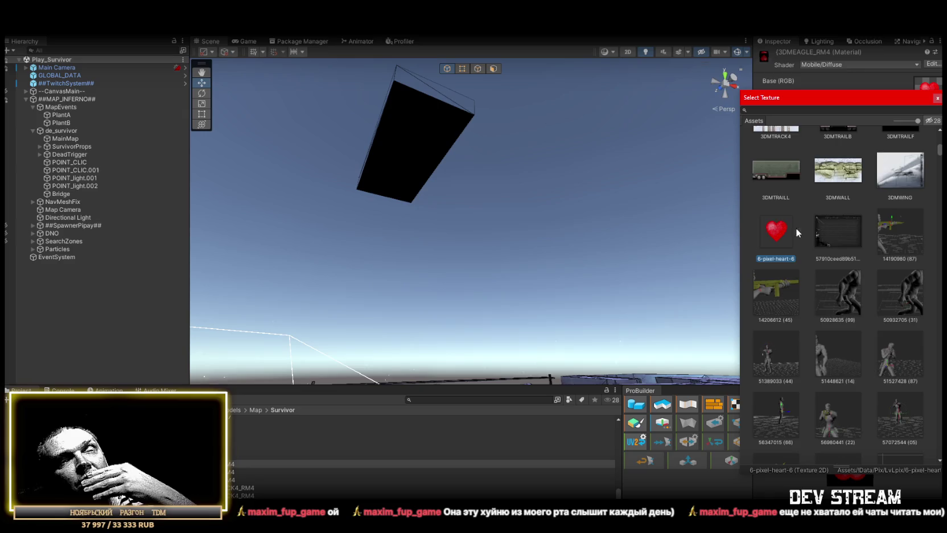
{"action": "scroll", "coordinate": [833, 245], "scroll_direction": "down", "scroll_amount": 10}
{"action": "scroll", "coordinate": [834, 245], "scroll_direction": "down", "scroll_amount": 10}
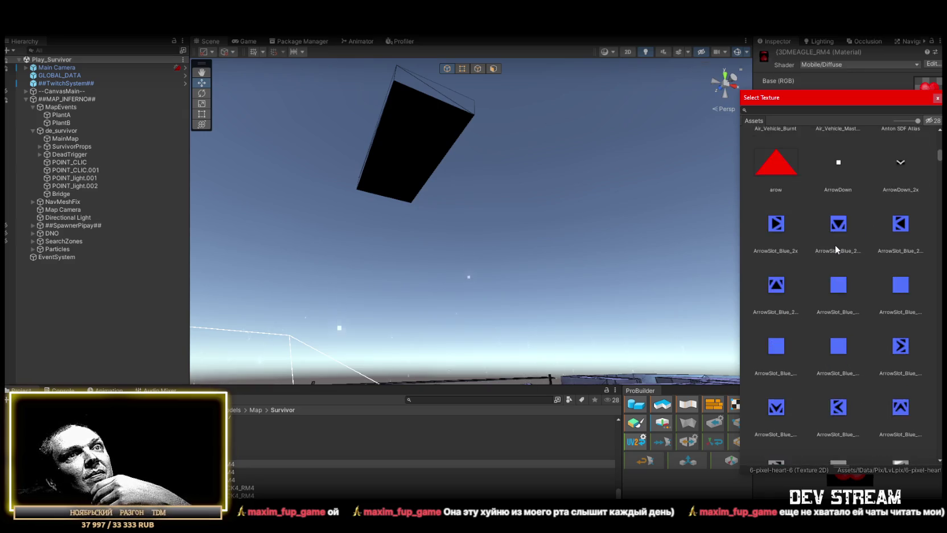
{"action": "scroll", "coordinate": [837, 246], "scroll_direction": "down", "scroll_amount": 10}
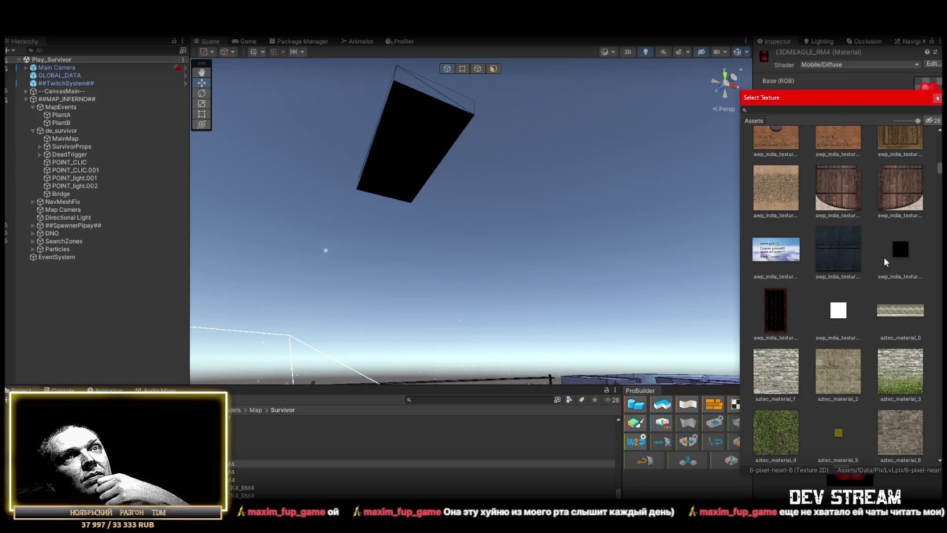
{"action": "scroll", "coordinate": [904, 252], "scroll_direction": "down", "scroll_amount": 2}
{"action": "scroll", "coordinate": [901, 257], "scroll_direction": "up", "scroll_amount": 4}
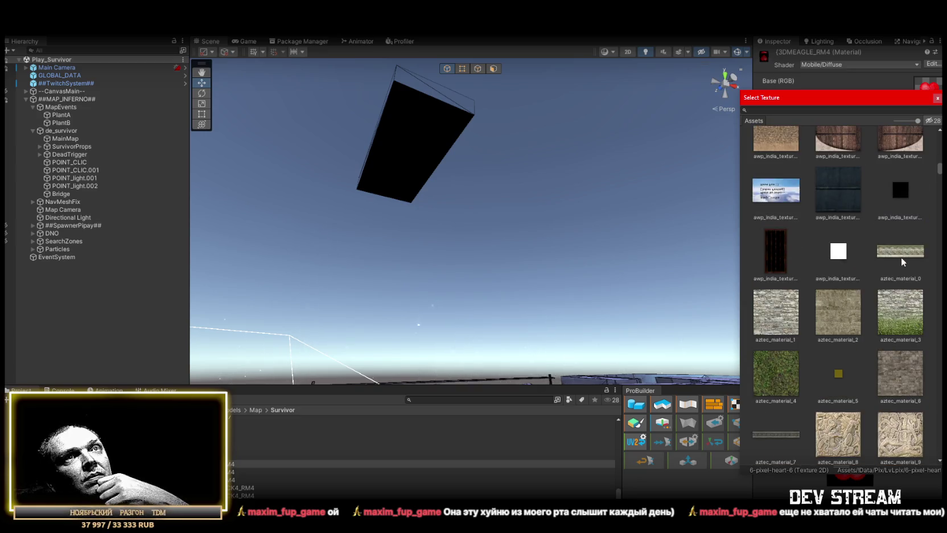
{"action": "left_click", "coordinate": [937, 99]}
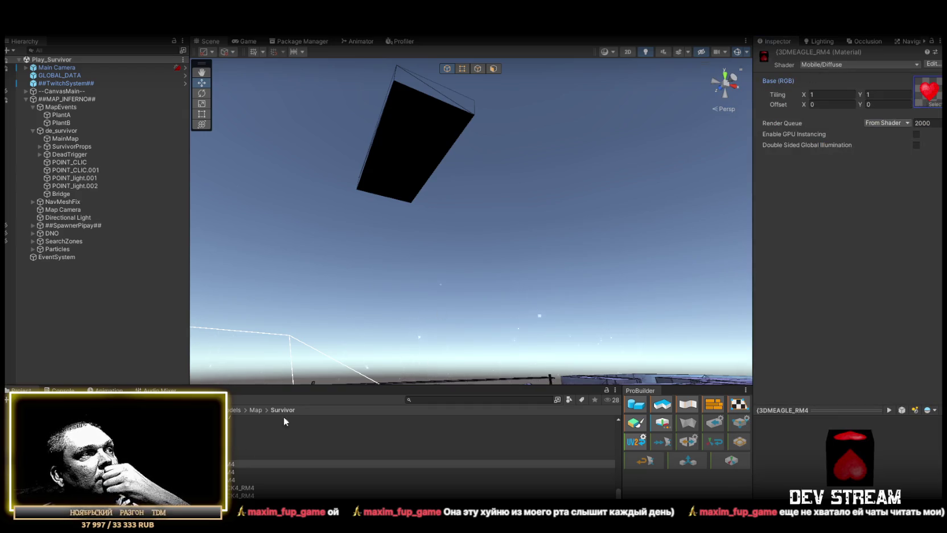
{"action": "left_click", "coordinate": [824, 64]}
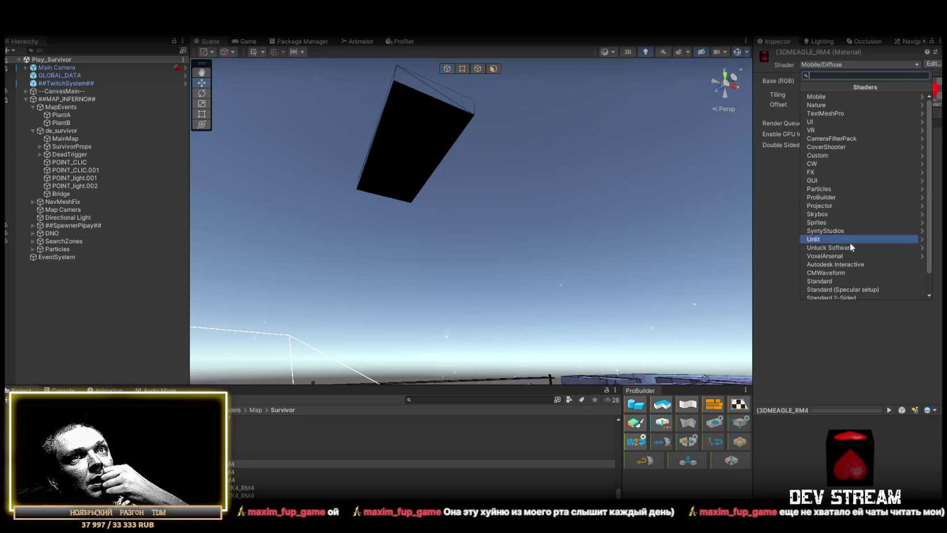
- Switch the material to Unlit/Transparent Cutout and set Alpha cutoff to 0.5 after testing values
{"action": "scroll", "coordinate": [850, 248], "scroll_direction": "down", "scroll_amount": 2}
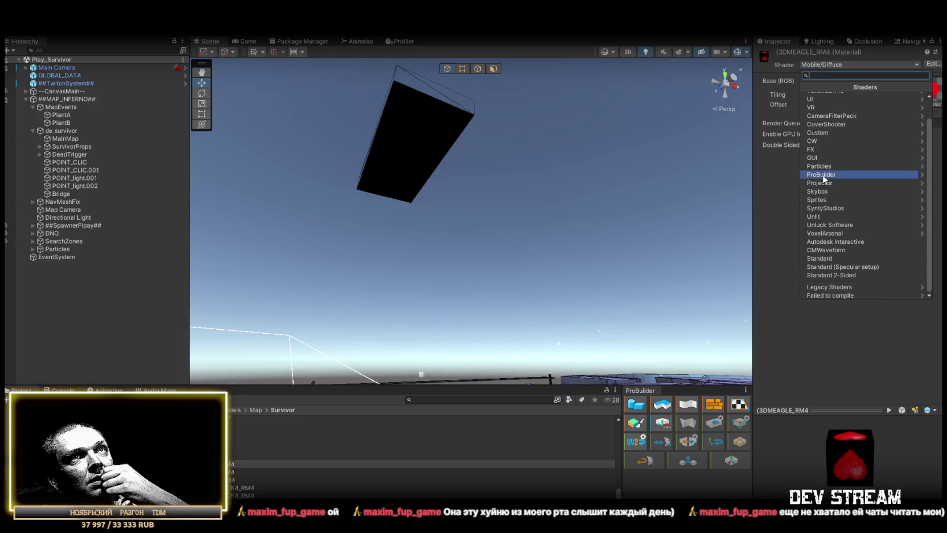
{"action": "scroll", "coordinate": [831, 180], "scroll_direction": "up", "scroll_amount": 2}
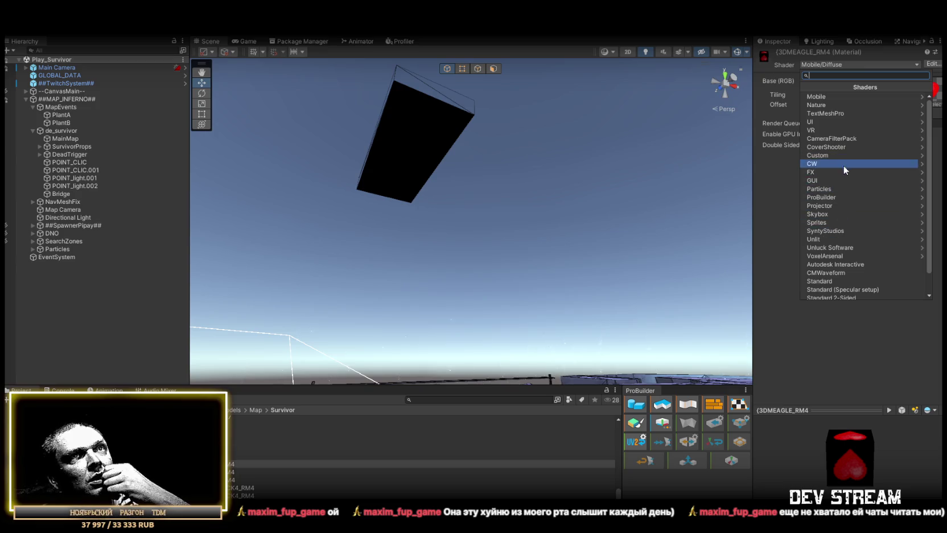
{"action": "left_click", "coordinate": [821, 239]}
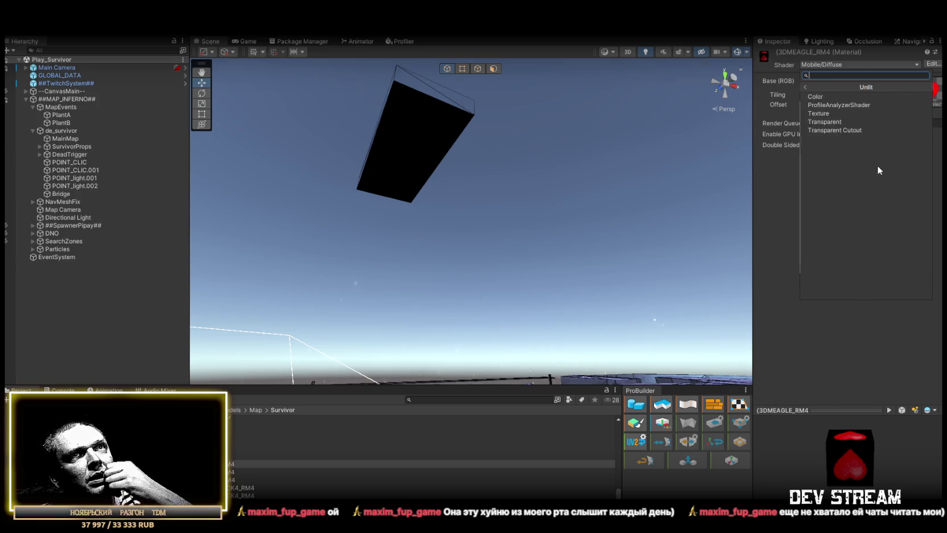
{"action": "left_click", "coordinate": [842, 131]}
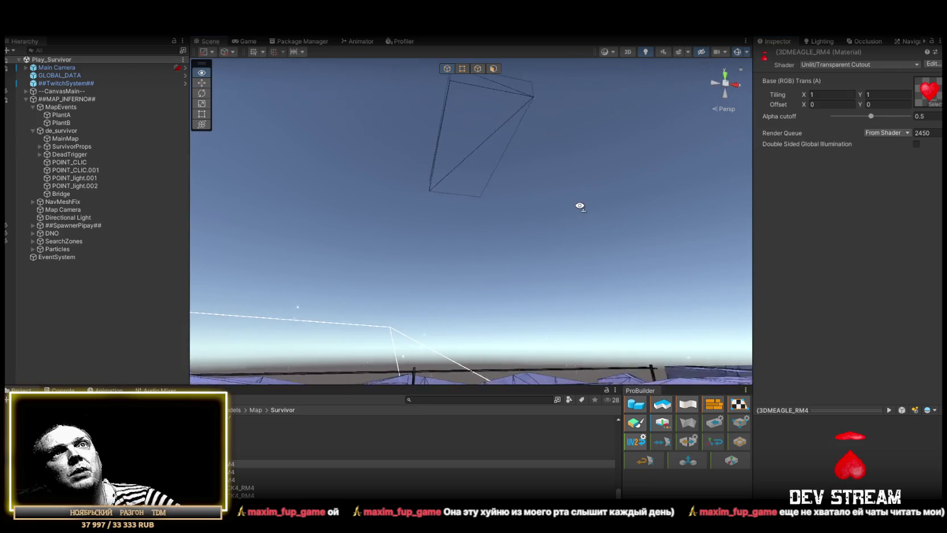
{"action": "left_click_drag", "start_coordinate": [877, 118], "coordinate": [770, 124]}
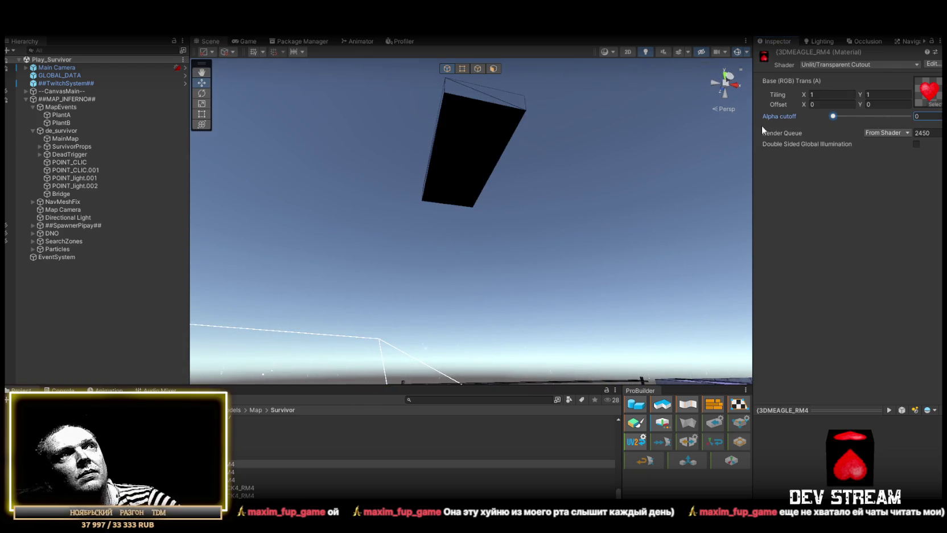
{"action": "mouse_move", "coordinate": [828, 130]}
{"action": "left_mouse_down"}
{"action": "mouse_move", "coordinate": [861, 127]}
{"action": "mouse_move", "coordinate": [816, 128]}
{"action": "mouse_move", "coordinate": [890, 129]}
{"action": "left_mouse_up"}
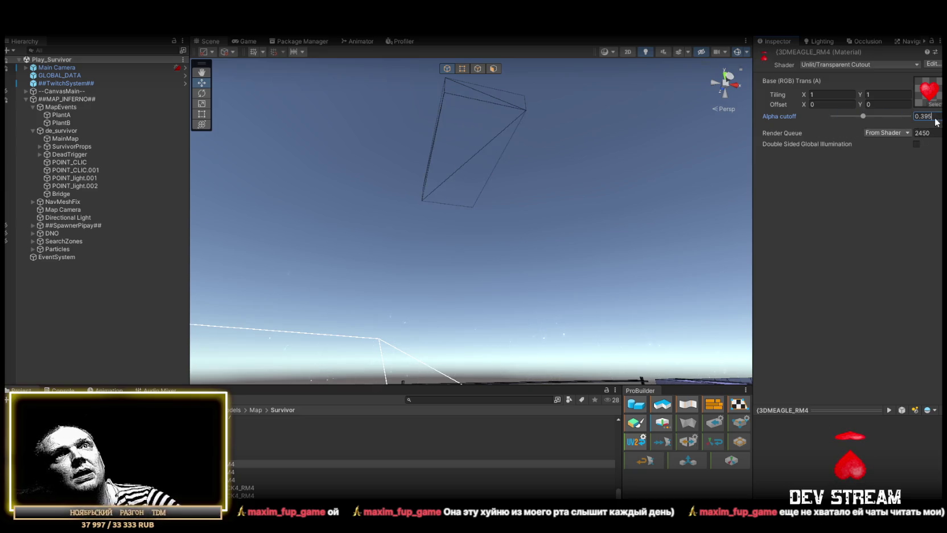
{"action": "type", "text": "0.5"}
- Fly the view over to the brick building, enable scene lighting, and collapse the de_survivor group
{"action": "mouse_move", "coordinate": [484, 205]}
{"action": "left_mouse_down"}
{"action": "mouse_move", "coordinate": [506, 255]}
{"action": "mouse_move", "coordinate": [584, 321]}
{"action": "mouse_move", "coordinate": [600, 310]}
{"action": "left_mouse_up"}
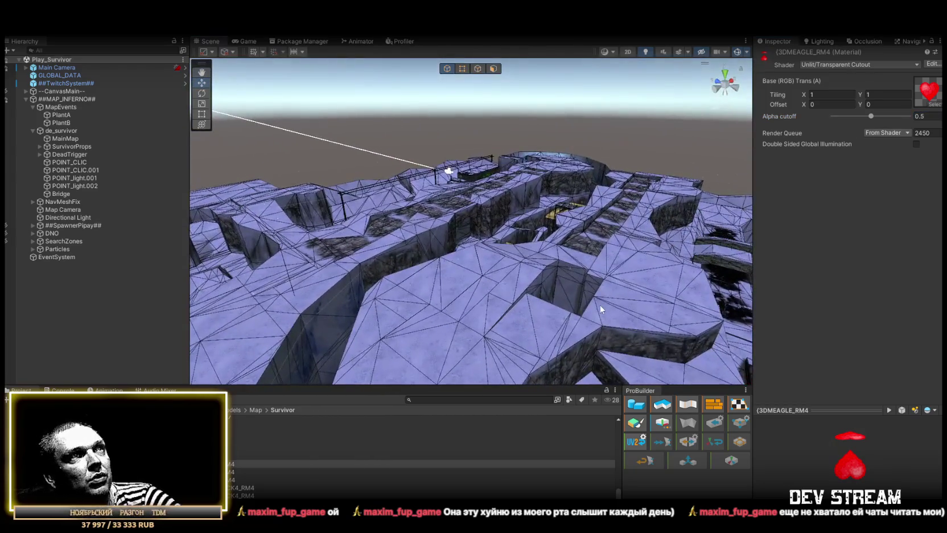
{"action": "mouse_move", "coordinate": [660, 325]}
{"action": "left_mouse_down"}
{"action": "mouse_move", "coordinate": [569, 285]}
{"action": "mouse_move", "coordinate": [607, 283]}
{"action": "mouse_move", "coordinate": [626, 256]}
{"action": "left_mouse_up"}
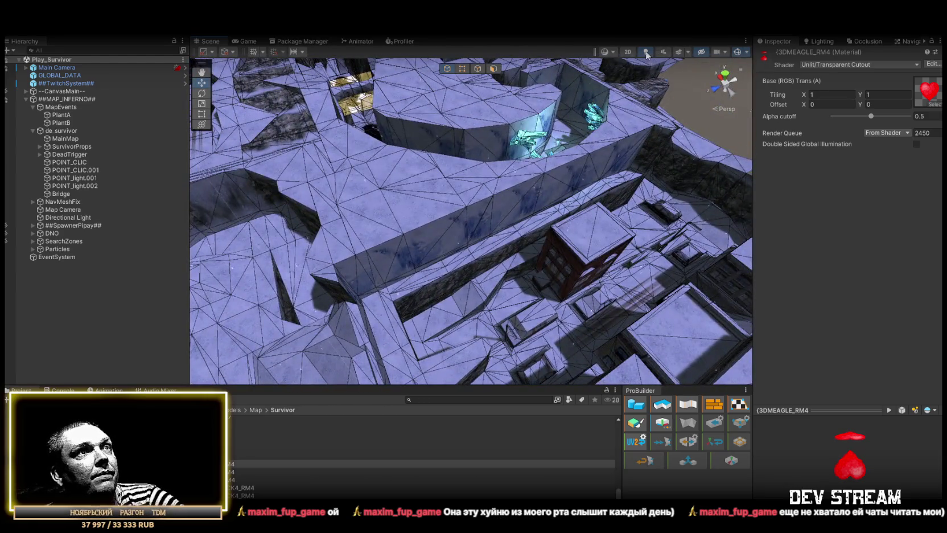
{"action": "left_click", "coordinate": [646, 53]}
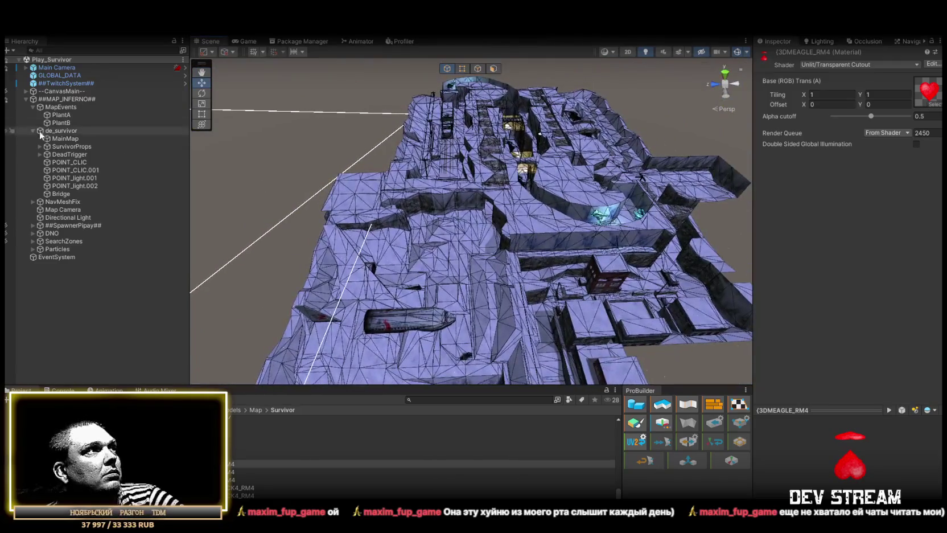
{"action": "left_click", "coordinate": [33, 130]}
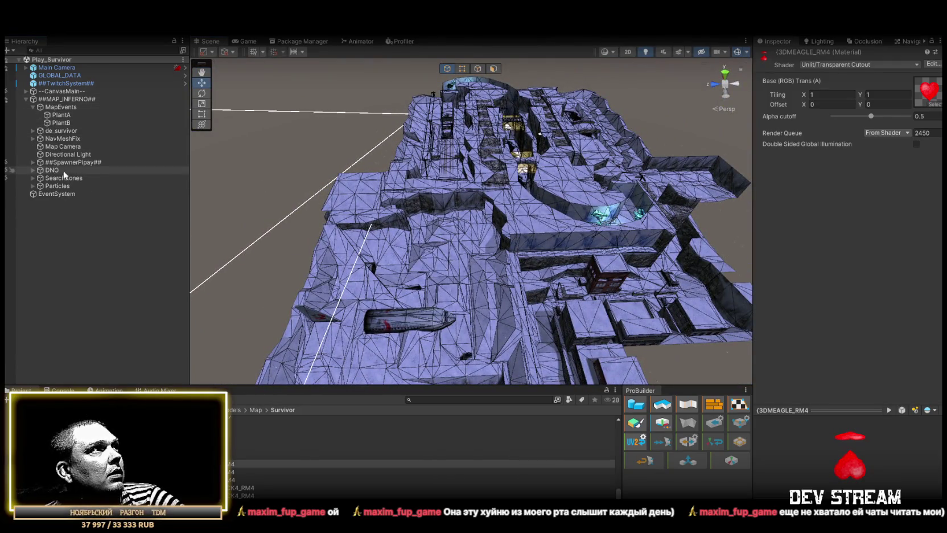
- Rotate the Directional Light to 145, -45, 0
{"action": "left_click", "coordinate": [68, 154]}
{"action": "mouse_move", "coordinate": [234, 155]}
{"action": "left_mouse_down"}
{"action": "mouse_move", "coordinate": [482, 188]}
{"action": "mouse_move", "coordinate": [446, 202]}
{"action": "left_mouse_up"}
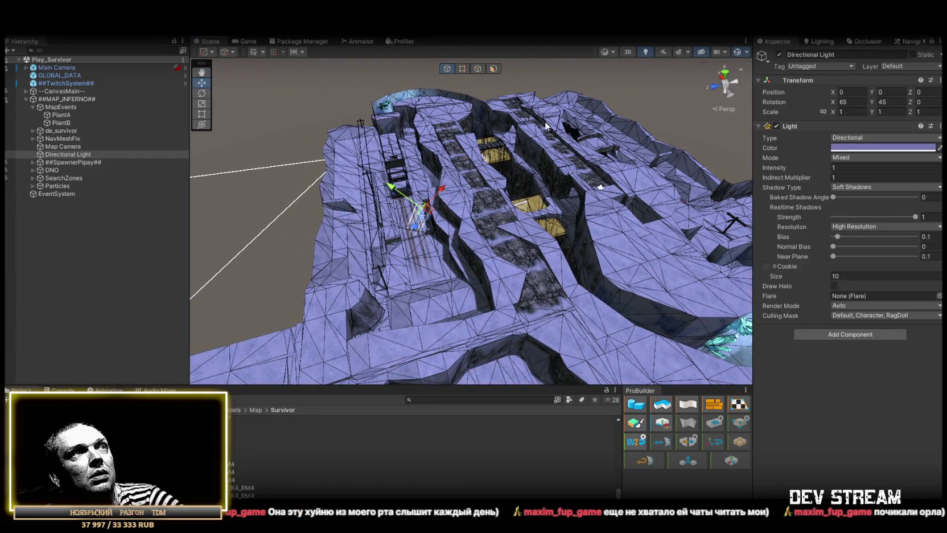
{"action": "scroll", "coordinate": [568, 118], "scroll_direction": "up", "scroll_amount": 10}
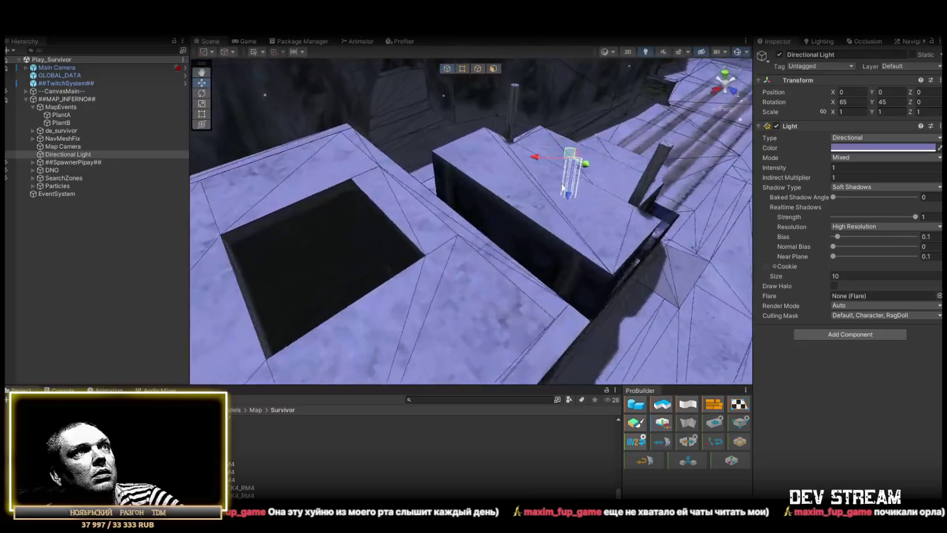
{"action": "mouse_move", "coordinate": [563, 188]}
{"action": "left_mouse_down"}
{"action": "mouse_move", "coordinate": [552, 222]}
{"action": "mouse_move", "coordinate": [487, 175]}
{"action": "mouse_move", "coordinate": [389, 180]}
{"action": "mouse_move", "coordinate": [471, 275]}
{"action": "mouse_move", "coordinate": [446, 261]}
{"action": "mouse_move", "coordinate": [401, 288]}
{"action": "mouse_move", "coordinate": [376, 285]}
{"action": "mouse_move", "coordinate": [469, 286]}
{"action": "mouse_move", "coordinate": [493, 306]}
{"action": "mouse_move", "coordinate": [572, 323]}
{"action": "mouse_move", "coordinate": [631, 222]}
{"action": "mouse_move", "coordinate": [547, 246]}
{"action": "left_mouse_up"}
{"action": "key", "text": "e"}
{"action": "mouse_move", "coordinate": [456, 301]}
{"action": "left_mouse_down"}
{"action": "mouse_move", "coordinate": [455, 314]}
{"action": "mouse_move", "coordinate": [472, 312]}
{"action": "mouse_move", "coordinate": [434, 360]}
{"action": "mouse_move", "coordinate": [565, 350]}
{"action": "left_mouse_up"}
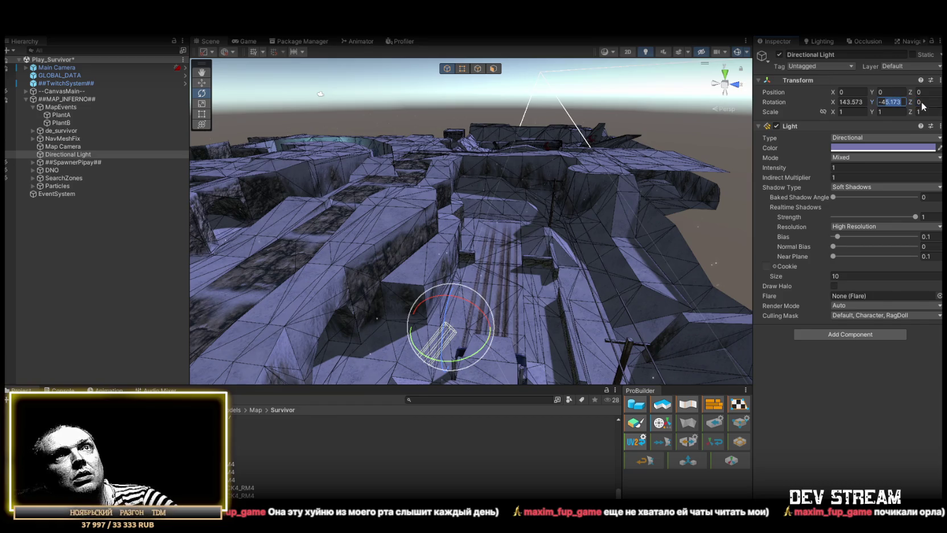
{"action": "type", "text": "145"}
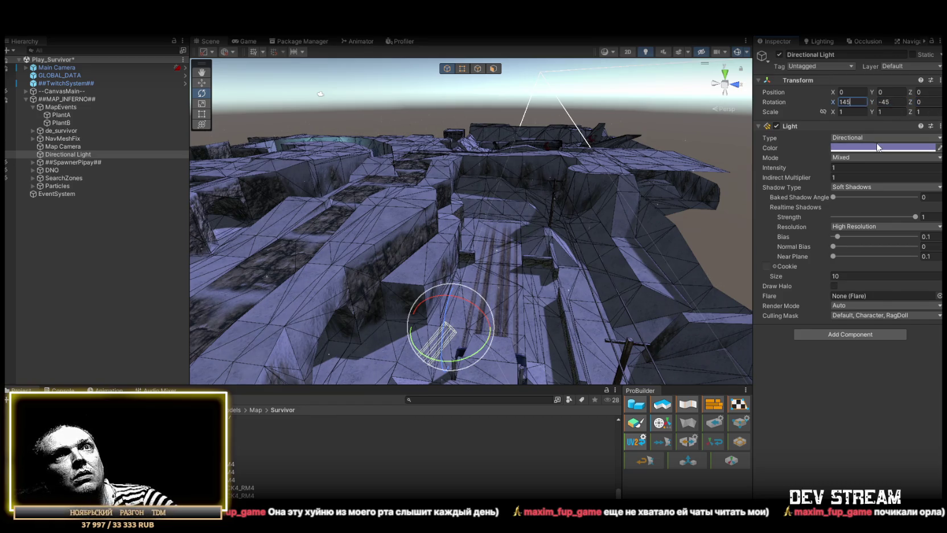
- Tint the Directional Light deep blue, hex 42439F (RGB 66, 67, 159)
{"action": "left_click", "coordinate": [888, 147]}
{"action": "left_click", "coordinate": [886, 221]}
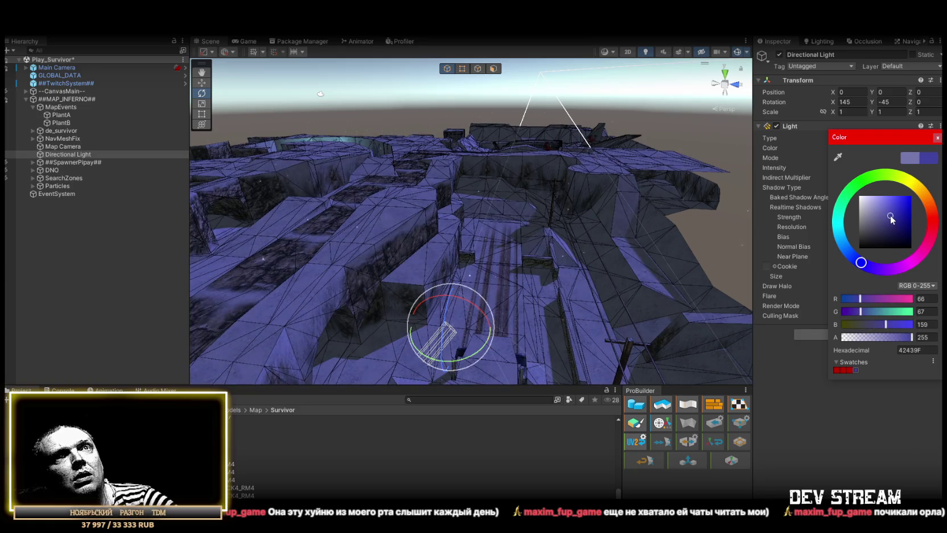
{"action": "left_click", "coordinate": [938, 138]}
{"action": "mouse_move", "coordinate": [627, 171]}
{"action": "left_mouse_down"}
{"action": "mouse_move", "coordinate": [570, 159]}
{"action": "mouse_move", "coordinate": [601, 146]}
{"action": "mouse_move", "coordinate": [481, 174]}
{"action": "mouse_move", "coordinate": [549, 174]}
{"action": "left_mouse_up"}
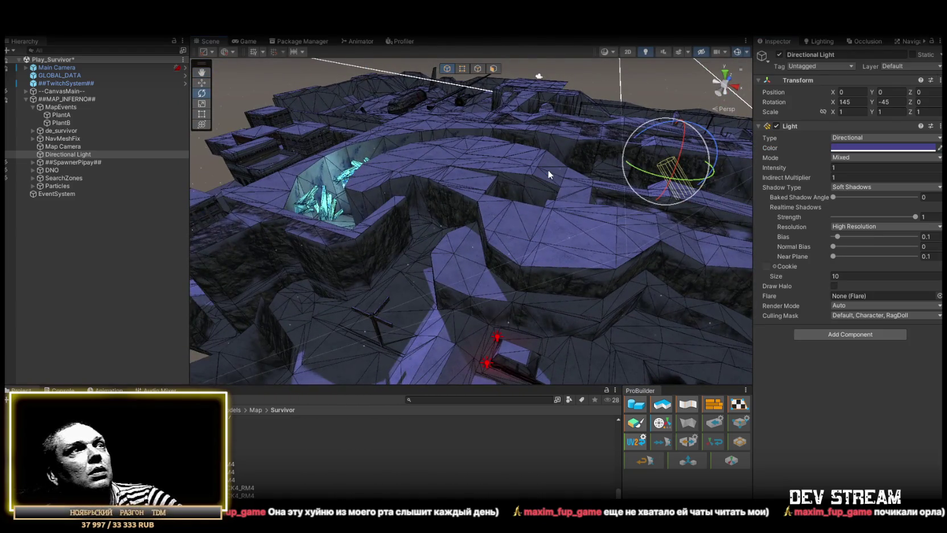
- Preview the darker look in the Game view, then select and frame the Main Camera
{"action": "left_click", "coordinate": [247, 41]}
{"action": "left_click", "coordinate": [207, 41]}
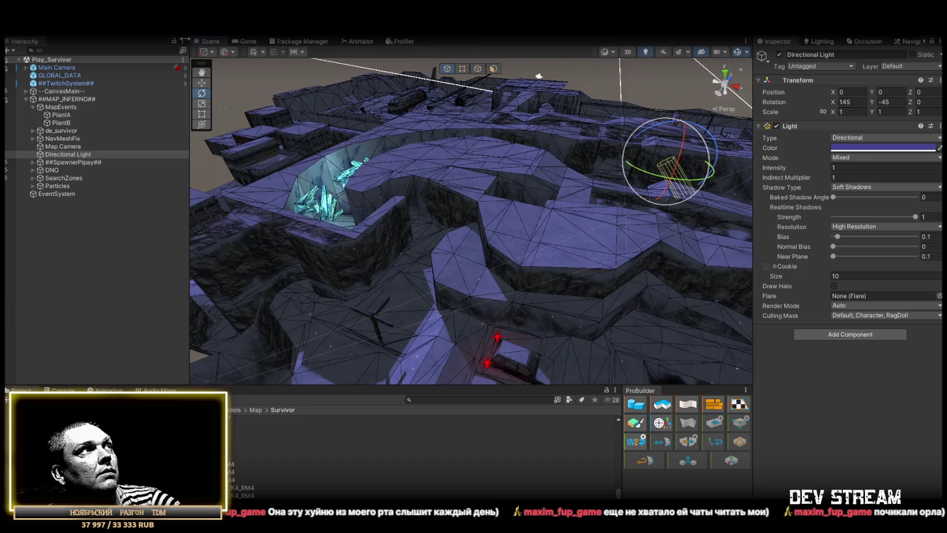
{"action": "double_click", "coordinate": [54, 68]}
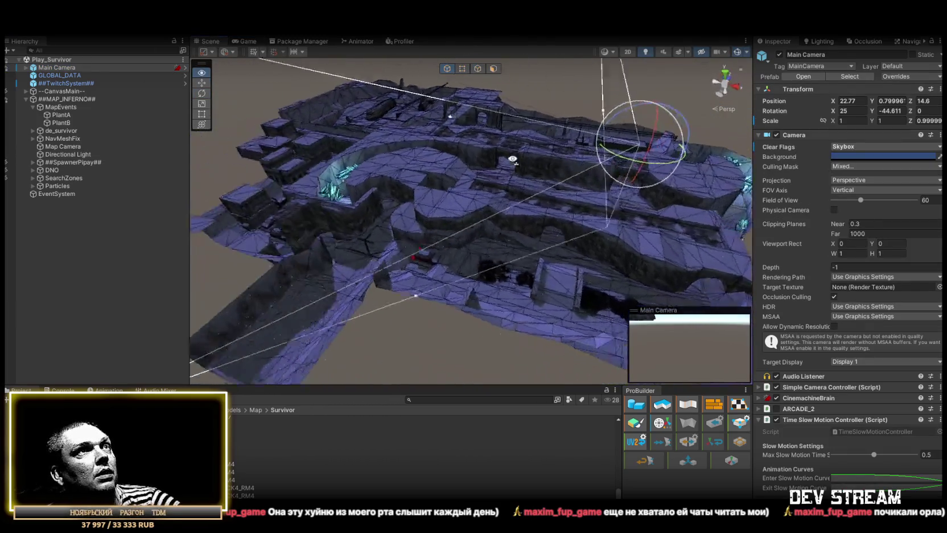
- Move the Main Camera toward the crashed airplane and frame it in the Scene view
{"action": "key", "text": "w"}
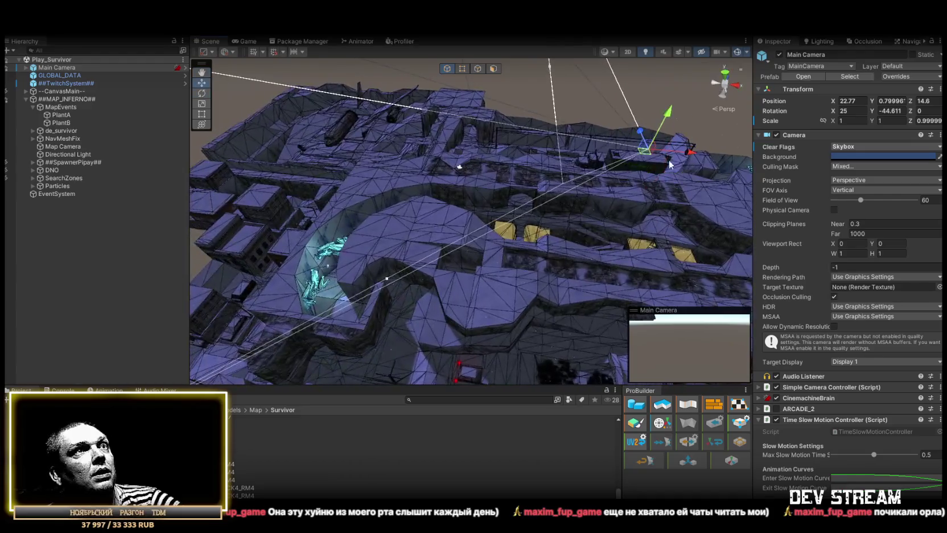
{"action": "mouse_move", "coordinate": [648, 158]}
{"action": "left_mouse_down"}
{"action": "mouse_move", "coordinate": [370, 153]}
{"action": "mouse_move", "coordinate": [507, 146]}
{"action": "mouse_move", "coordinate": [489, 193]}
{"action": "mouse_move", "coordinate": [450, 245]}
{"action": "mouse_move", "coordinate": [414, 261]}
{"action": "mouse_move", "coordinate": [598, 144]}
{"action": "mouse_move", "coordinate": [545, 143]}
{"action": "mouse_move", "coordinate": [484, 183]}
{"action": "mouse_move", "coordinate": [468, 178]}
{"action": "mouse_move", "coordinate": [475, 134]}
{"action": "mouse_move", "coordinate": [449, 139]}
{"action": "mouse_move", "coordinate": [461, 198]}
{"action": "left_mouse_up"}
{"action": "key", "text": "grave"}
{"action": "scroll", "coordinate": [458, 202], "scroll_direction": "up", "scroll_amount": 4}
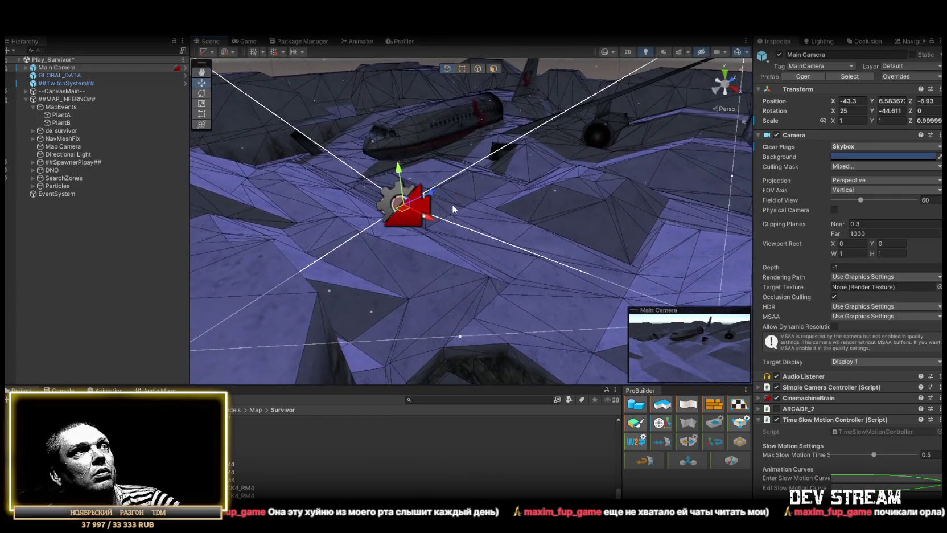
{"action": "key", "text": "f"}
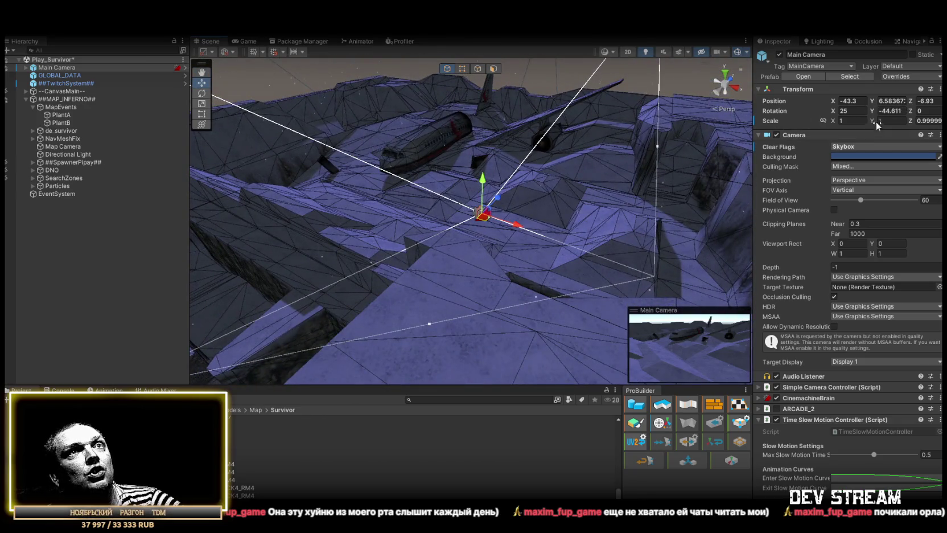
- Set the Main Camera's Rotation Y to -45 and Scale Z to 1
{"action": "type", "text": "-45"}
{"action": "key", "text": "Return"}
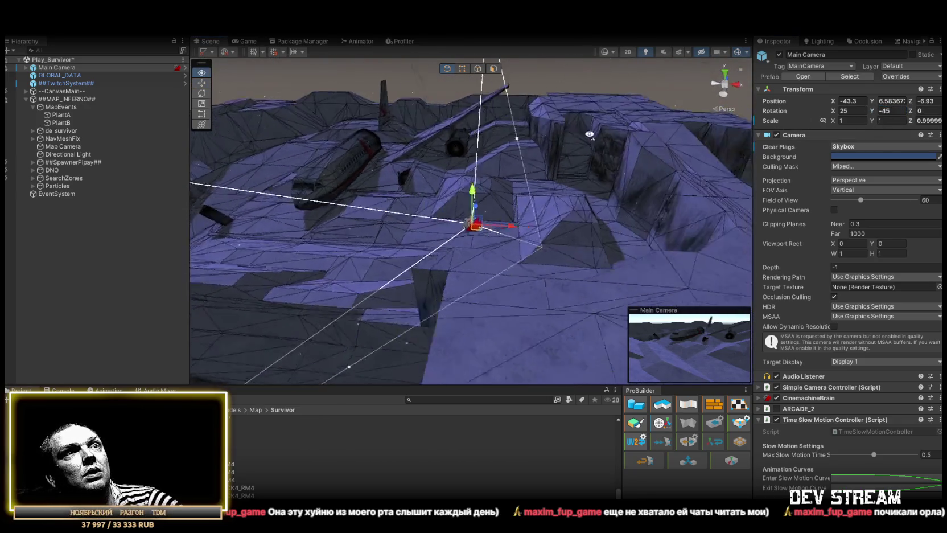
{"action": "type", "text": "1"}
{"action": "key", "text": "Return"}
{"action": "scroll", "coordinate": [414, 128], "scroll_direction": "down", "scroll_amount": 3}
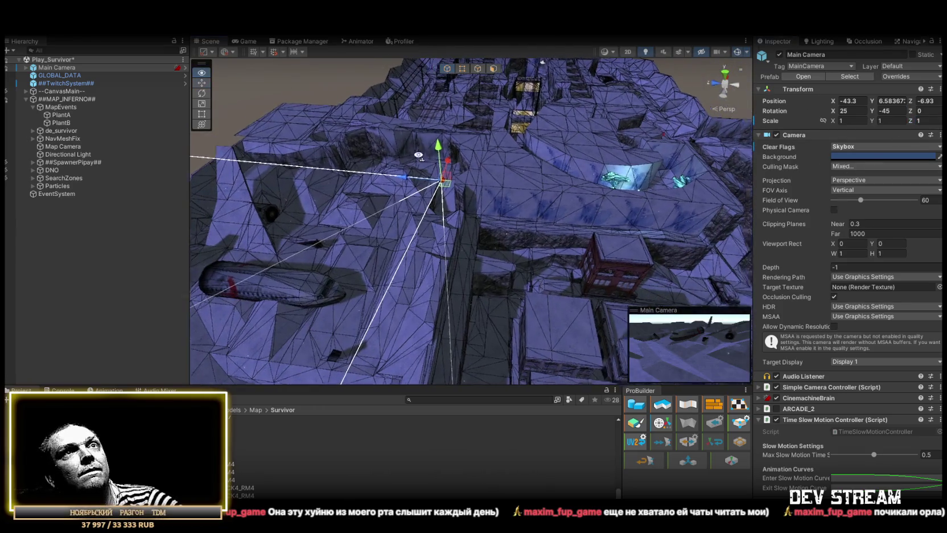
- Preview the camera's shot in the Game view, then return to the Scene view
{"action": "left_click", "coordinate": [248, 42]}
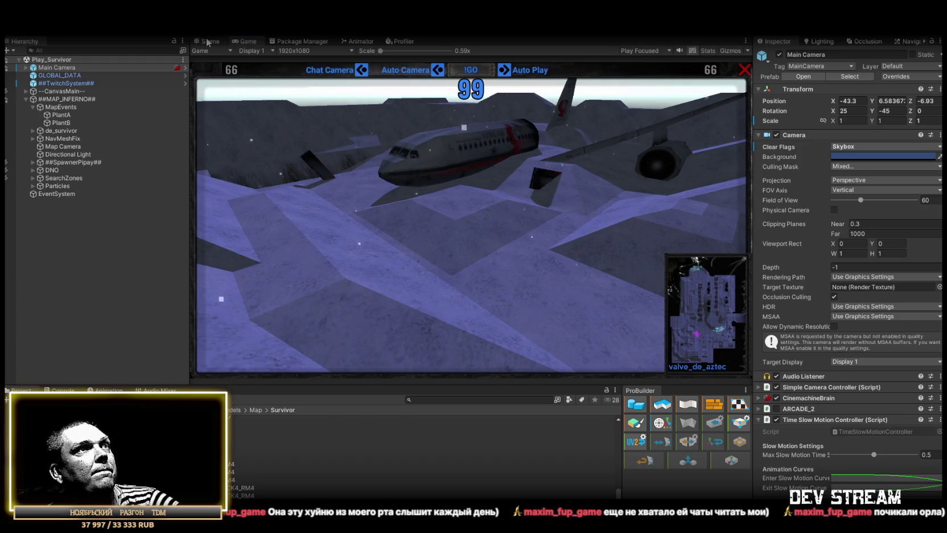
{"action": "left_click", "coordinate": [208, 42]}
{"action": "scroll", "coordinate": [445, 218], "scroll_direction": "up", "scroll_amount": 3}
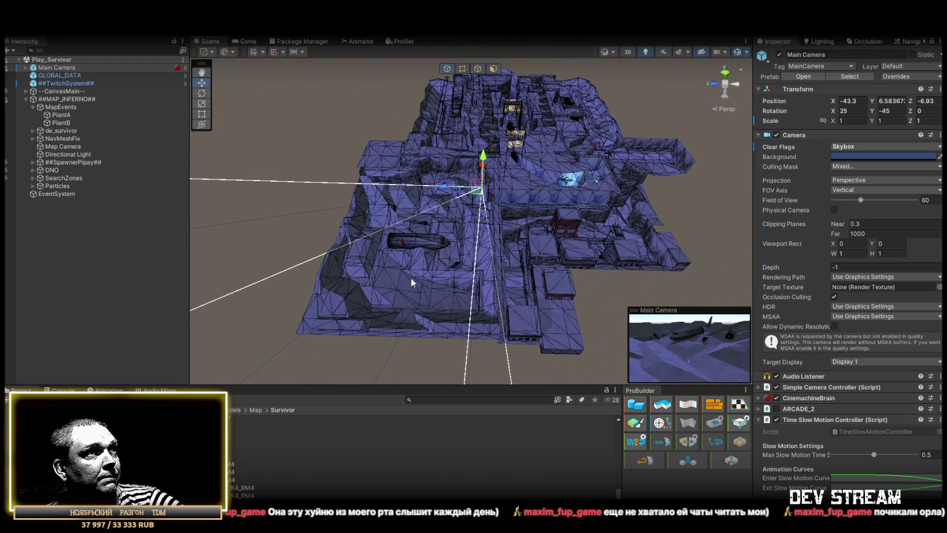
- Reset the Mesh Collider on the MainMap geometry
{"action": "left_click", "coordinate": [412, 278]}
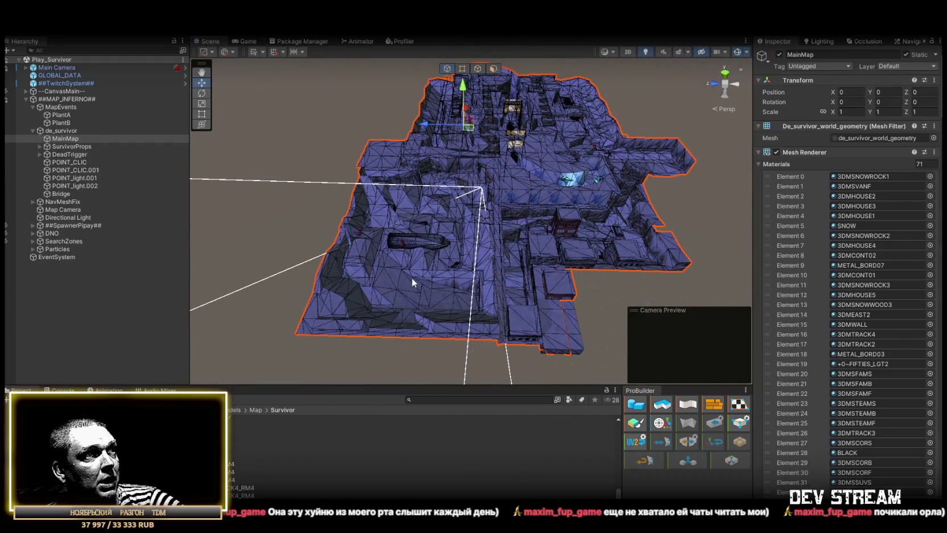
{"action": "left_click", "coordinate": [758, 151]}
{"action": "left_click", "coordinate": [935, 163]}
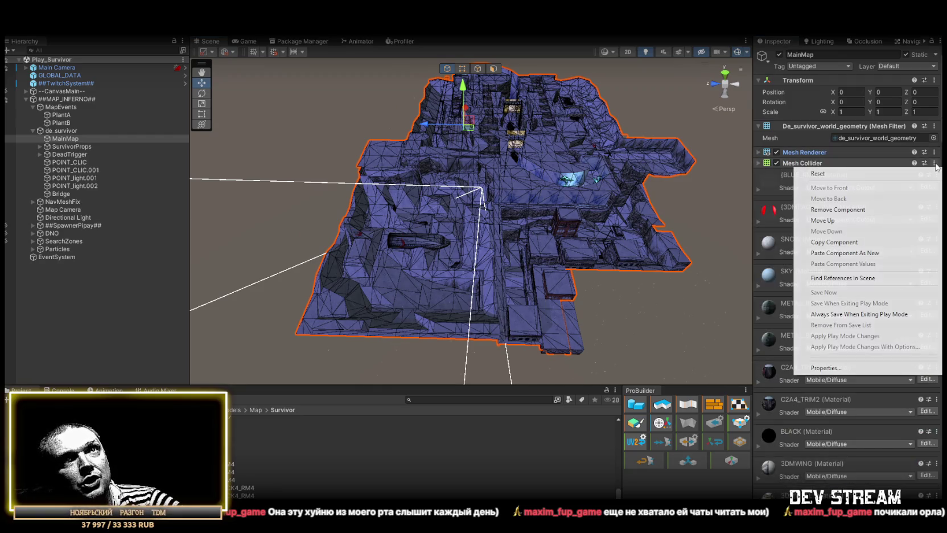
{"action": "left_click", "coordinate": [839, 176]}
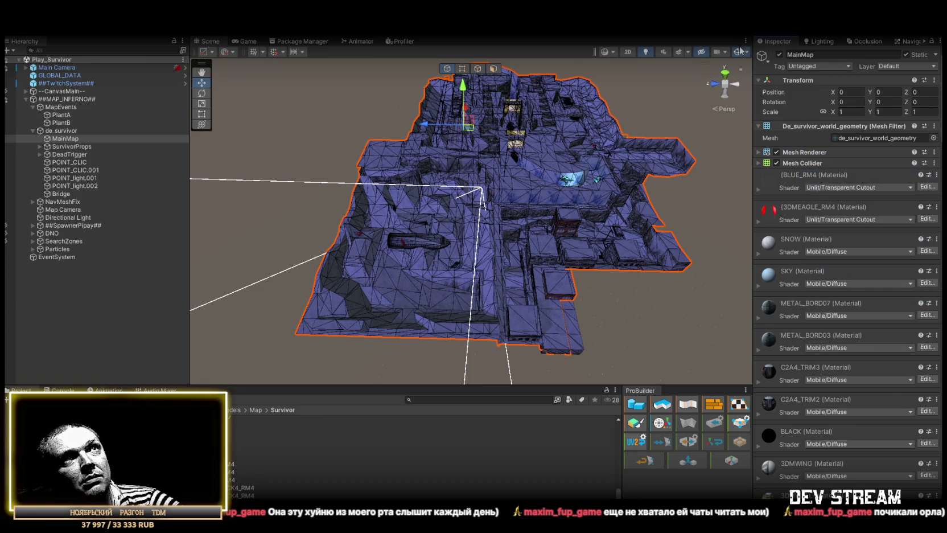
- Show the Navigation bake settings with the cyan navmesh overlay, toggling the SearchZones objects' visibility
{"action": "mouse_move", "coordinate": [513, 227]}
{"action": "left_mouse_down"}
{"action": "mouse_move", "coordinate": [456, 245]}
{"action": "mouse_move", "coordinate": [433, 228]}
{"action": "left_mouse_up"}
{"action": "mouse_move", "coordinate": [467, 201]}
{"action": "left_mouse_down"}
{"action": "mouse_move", "coordinate": [639, 204]}
{"action": "mouse_move", "coordinate": [654, 159]}
{"action": "mouse_move", "coordinate": [513, 182]}
{"action": "mouse_move", "coordinate": [492, 196]}
{"action": "mouse_move", "coordinate": [476, 169]}
{"action": "mouse_move", "coordinate": [712, 171]}
{"action": "mouse_move", "coordinate": [370, 166]}
{"action": "mouse_move", "coordinate": [309, 122]}
{"action": "mouse_move", "coordinate": [393, 103]}
{"action": "mouse_move", "coordinate": [505, 104]}
{"action": "mouse_move", "coordinate": [740, 147]}
{"action": "mouse_move", "coordinate": [645, 192]}
{"action": "left_mouse_up"}
{"action": "left_click", "coordinate": [911, 41]}
{"action": "left_click", "coordinate": [6, 241]}
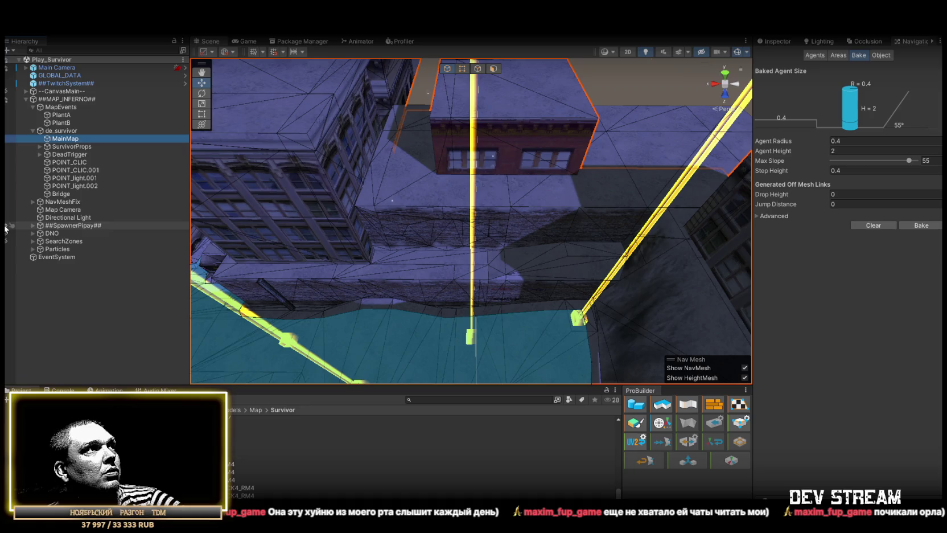
{"action": "key", "text": "f"}
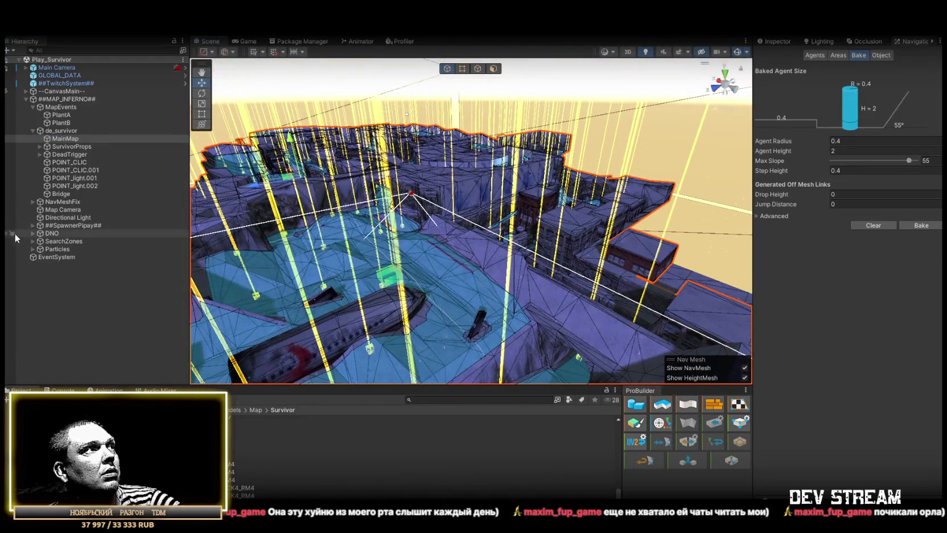
{"action": "left_click", "coordinate": [6, 234]}
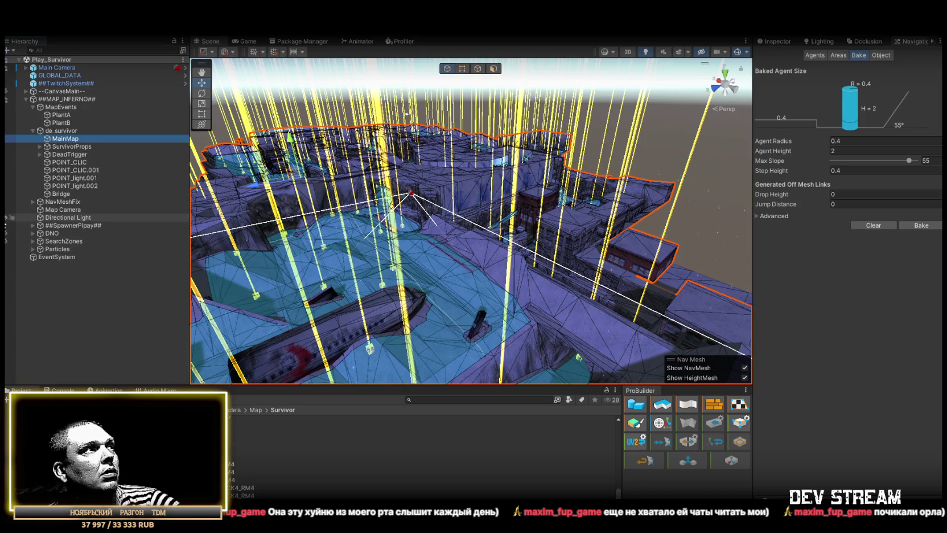
{"action": "left_click", "coordinate": [6, 249]}
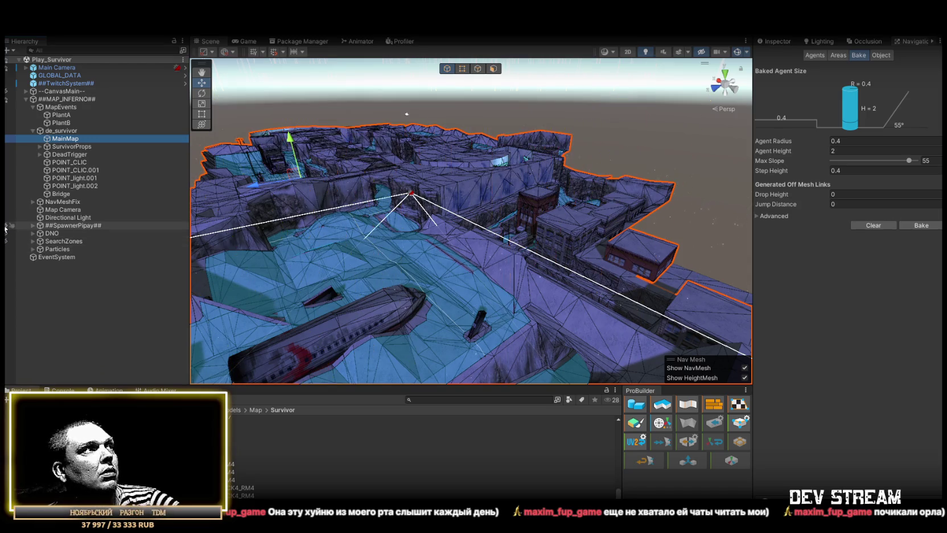
{"action": "mouse_move", "coordinate": [398, 216]}
{"action": "left_mouse_down"}
{"action": "mouse_move", "coordinate": [477, 216]}
{"action": "mouse_move", "coordinate": [414, 59]}
{"action": "left_mouse_up"}
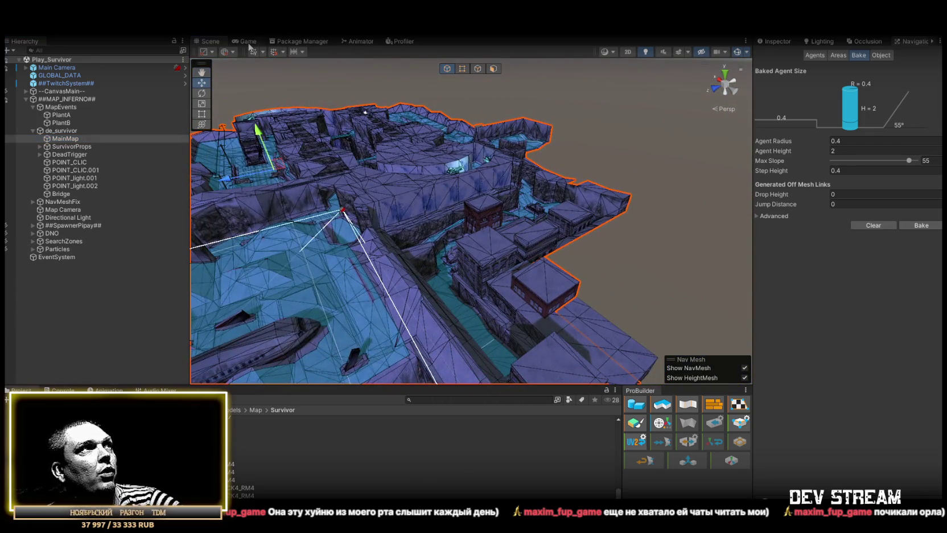
{"action": "left_click", "coordinate": [249, 41]}
{"action": "left_click", "coordinate": [208, 41]}
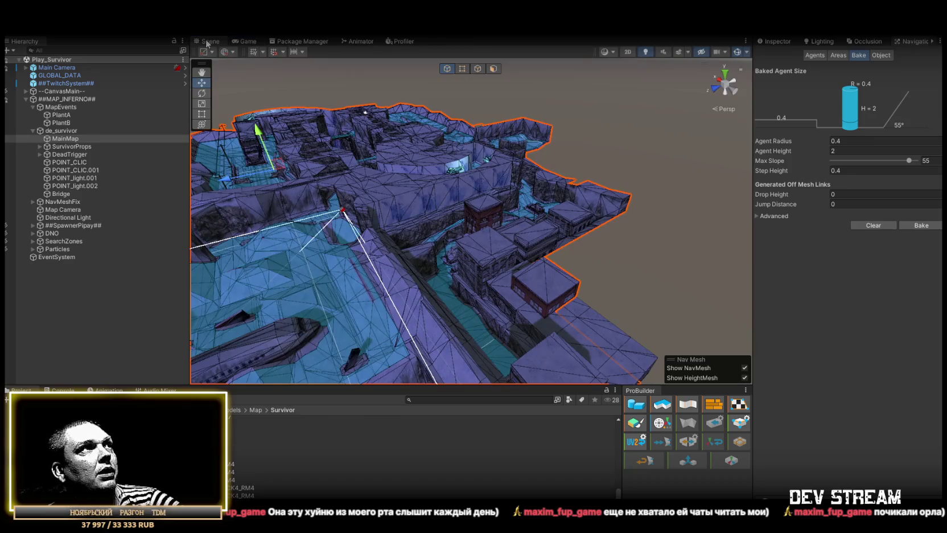
{"action": "mouse_move", "coordinate": [399, 95]}
{"action": "left_mouse_down"}
{"action": "mouse_move", "coordinate": [328, 95]}
{"action": "mouse_move", "coordinate": [319, 114]}
{"action": "left_mouse_up"}
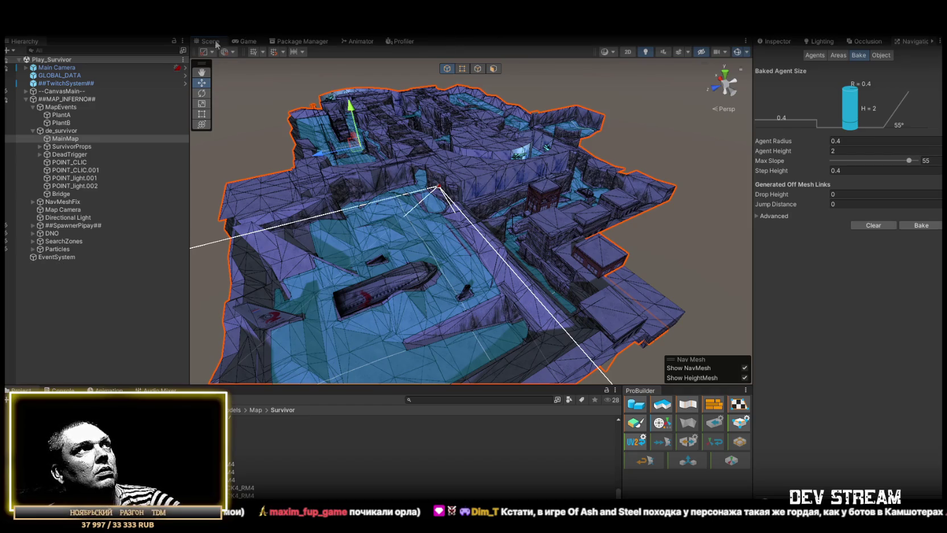
{"action": "left_click", "coordinate": [242, 44]}
{"action": "double_click", "coordinate": [244, 43]}
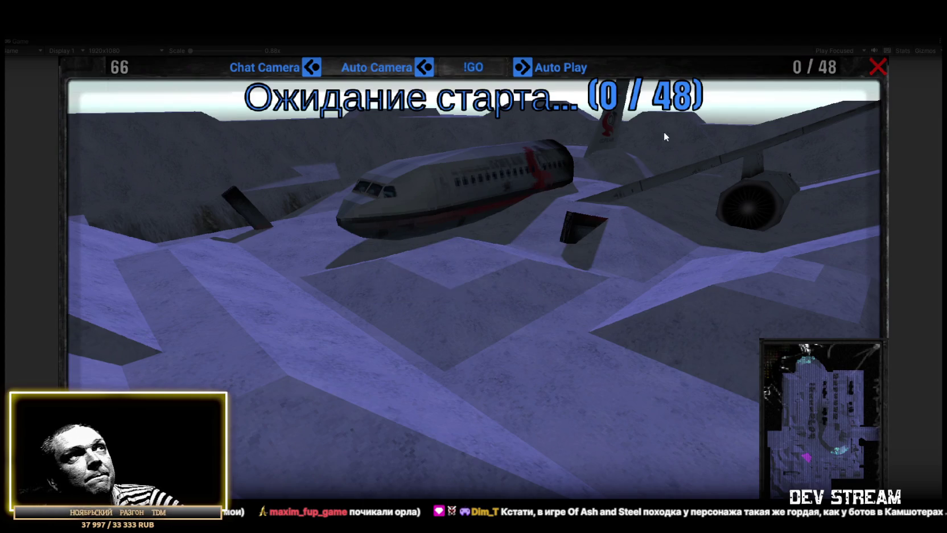
- Load the valve_de_survivor map from Map Load and follow a different player once the round starts
{"action": "left_click", "coordinate": [877, 68]}
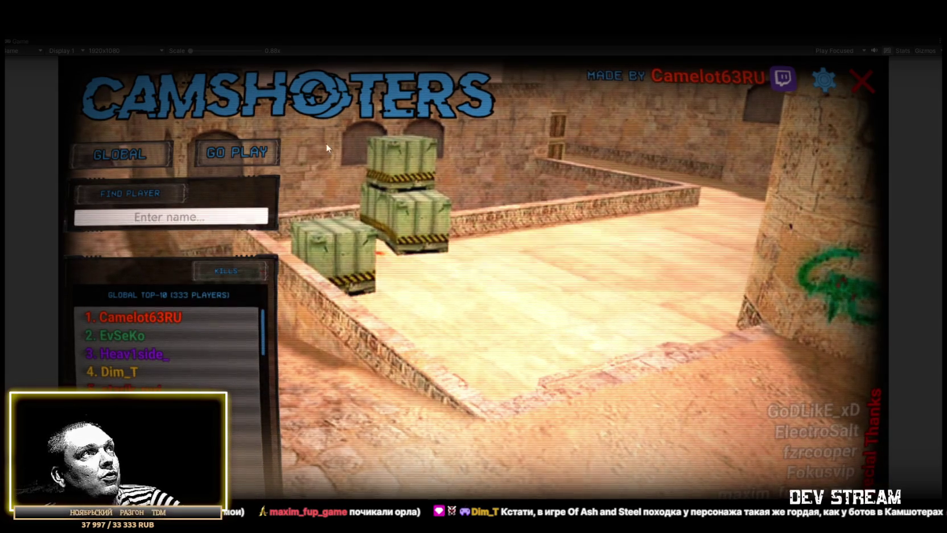
{"action": "left_click", "coordinate": [237, 152]}
{"action": "scroll", "coordinate": [777, 351], "scroll_direction": "up", "scroll_amount": 1}
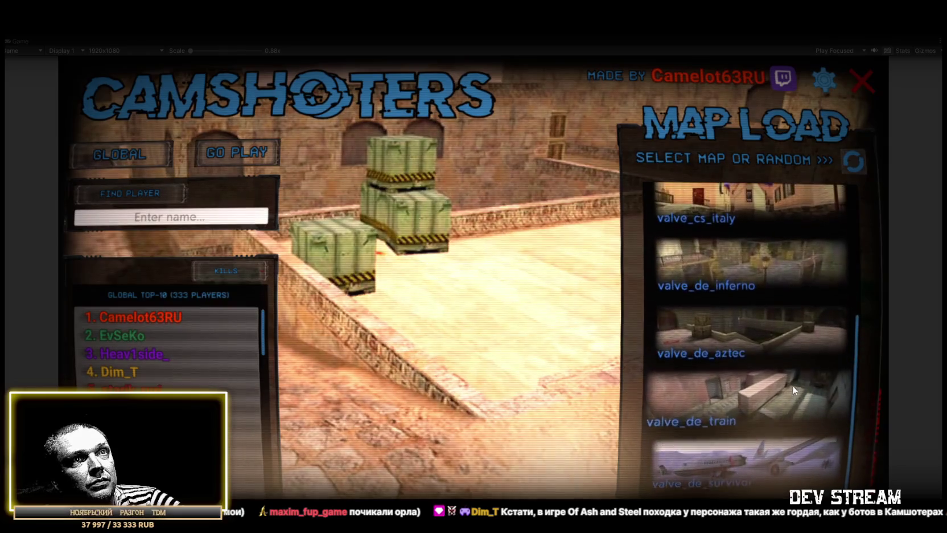
{"action": "left_click", "coordinate": [744, 469]}
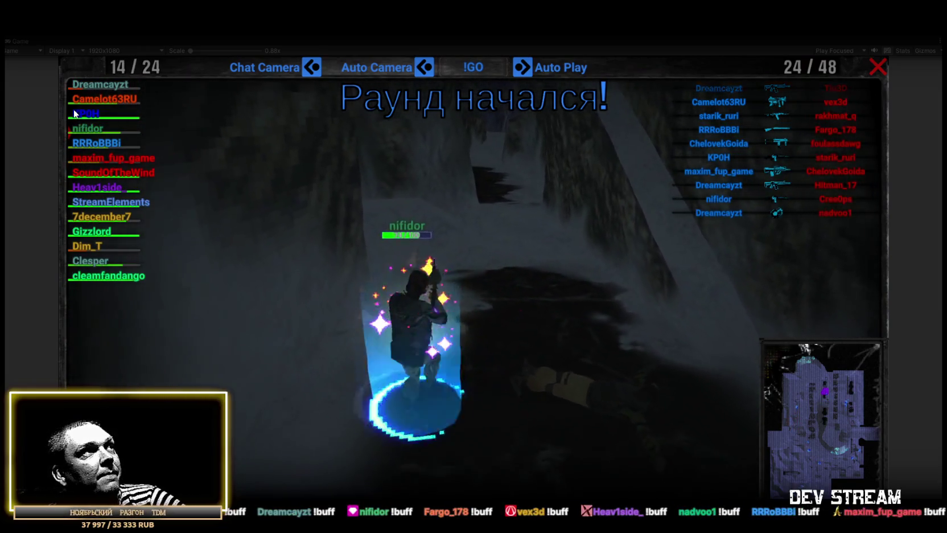
{"action": "left_click", "coordinate": [99, 85]}
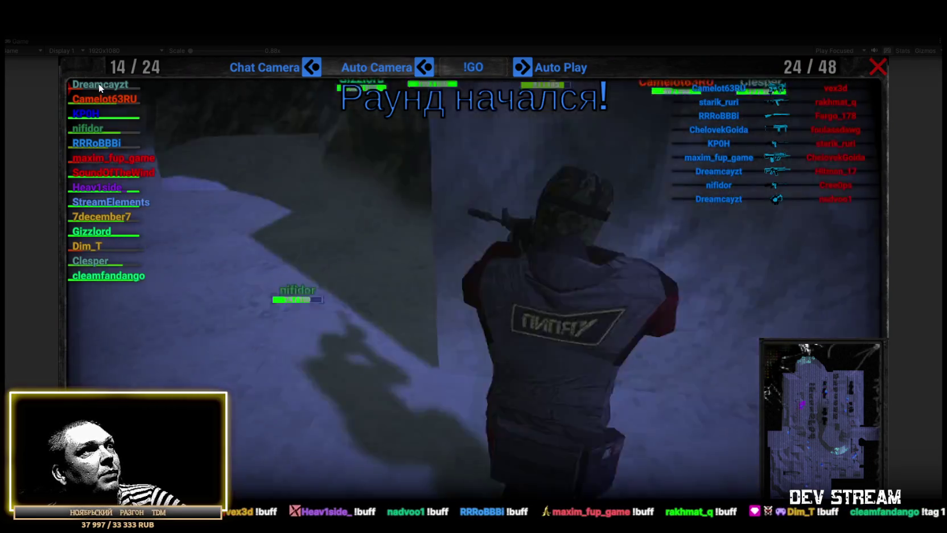
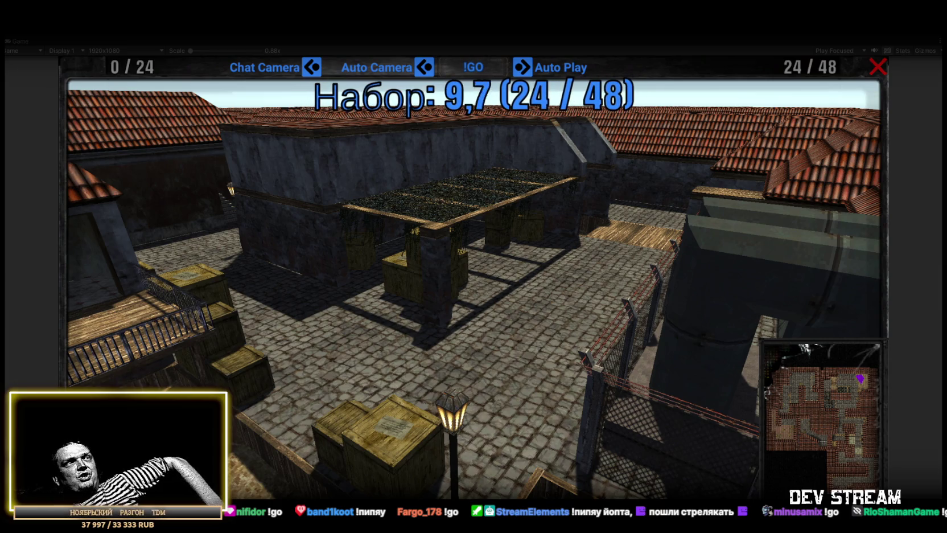
- Toggle the Auto Camera button twice, minutes apart, while the pool-map lobby keeps filling with players
{"action": "left_click", "coordinate": [423, 69]}
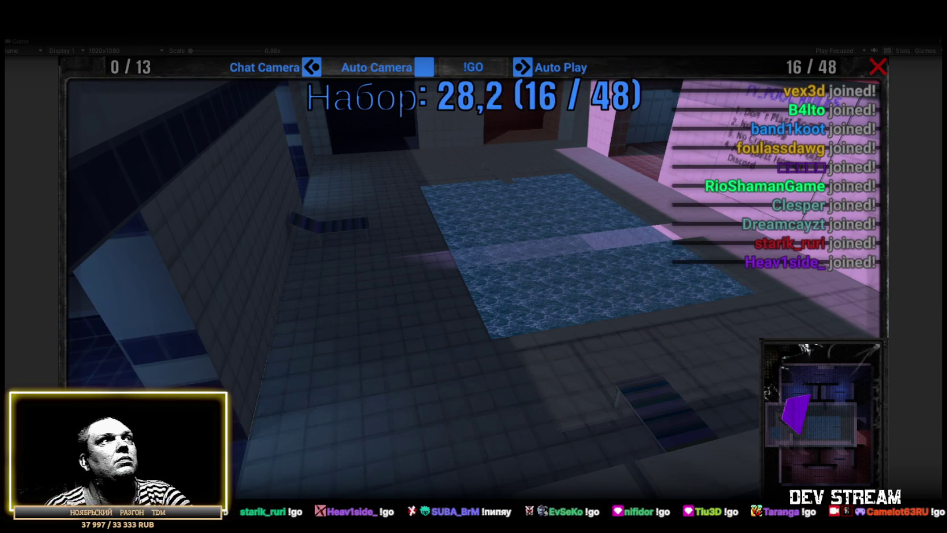
{"action": "left_click", "coordinate": [425, 72]}
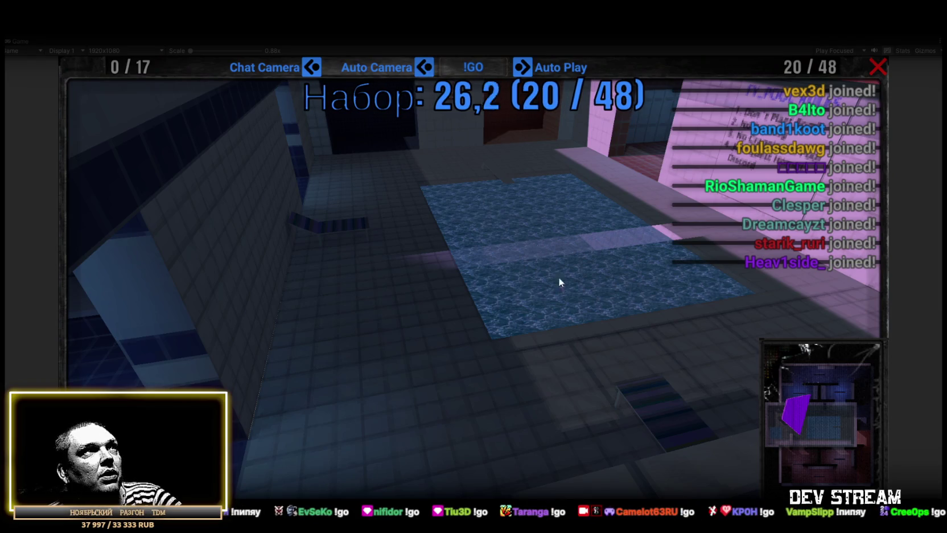